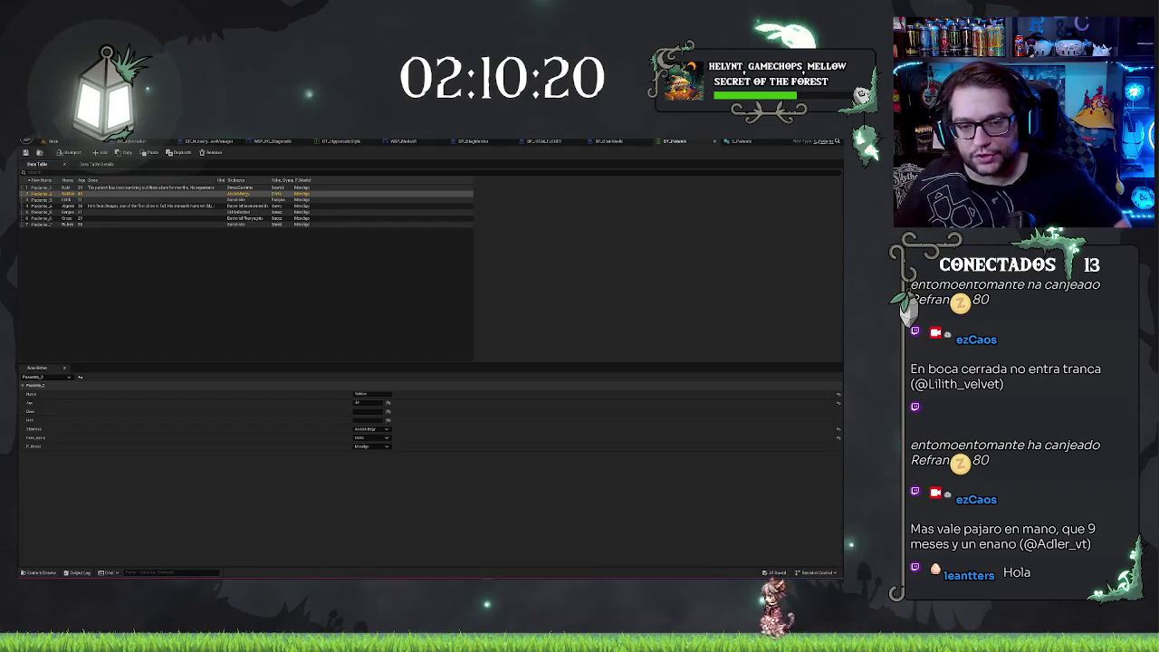
# Review Paciente_3 and give Paciente_4 a new zone value.
pyautogui.click(286, 338)
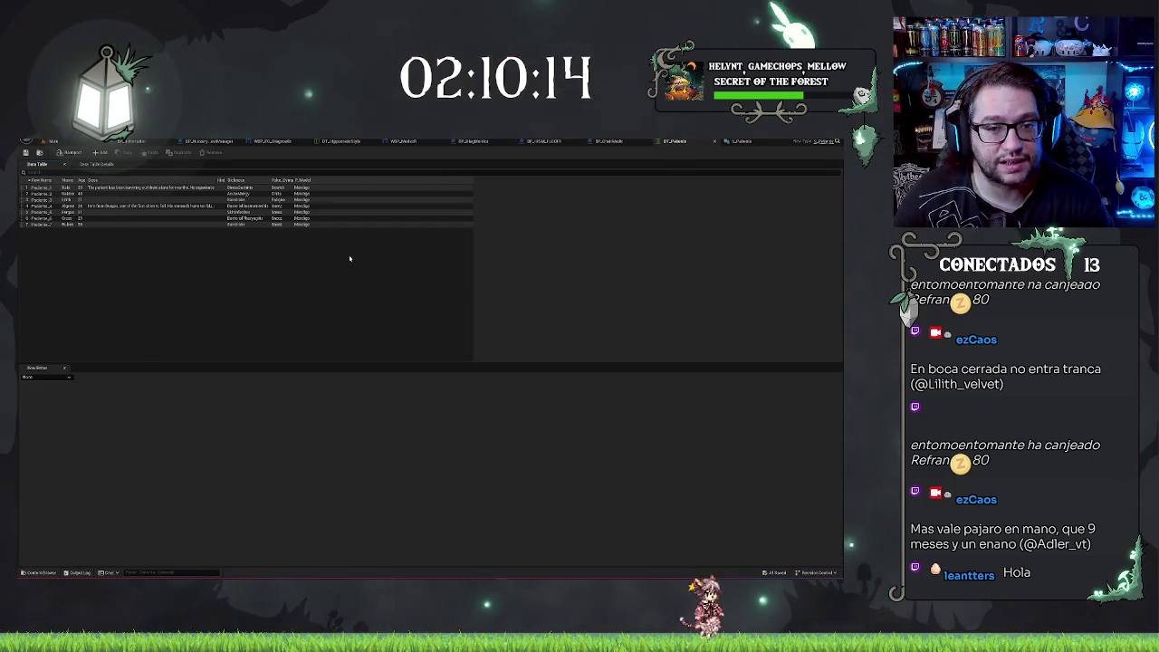
pyautogui.click(118, 200)
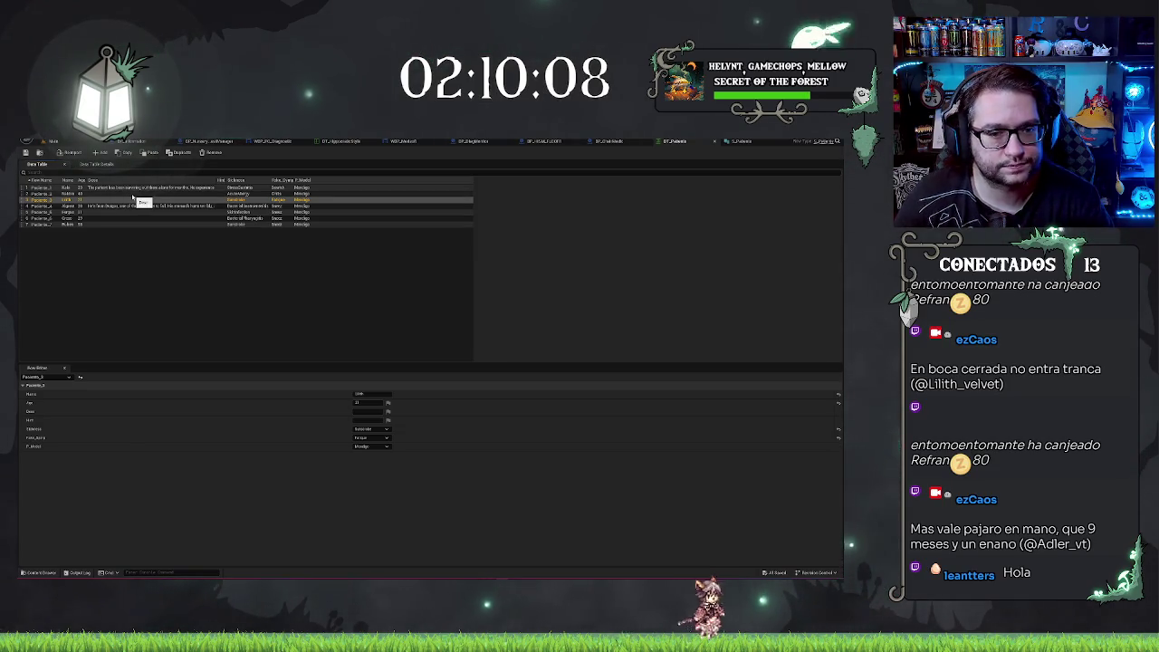
pyautogui.press('Down')
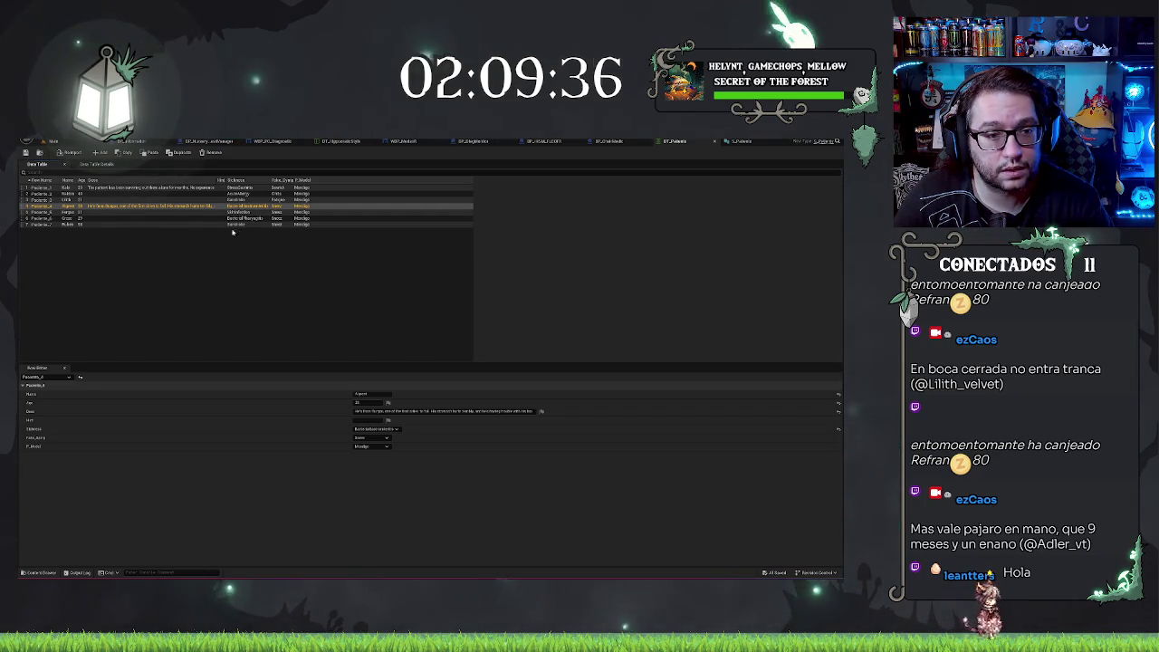
pyautogui.click(371, 438)
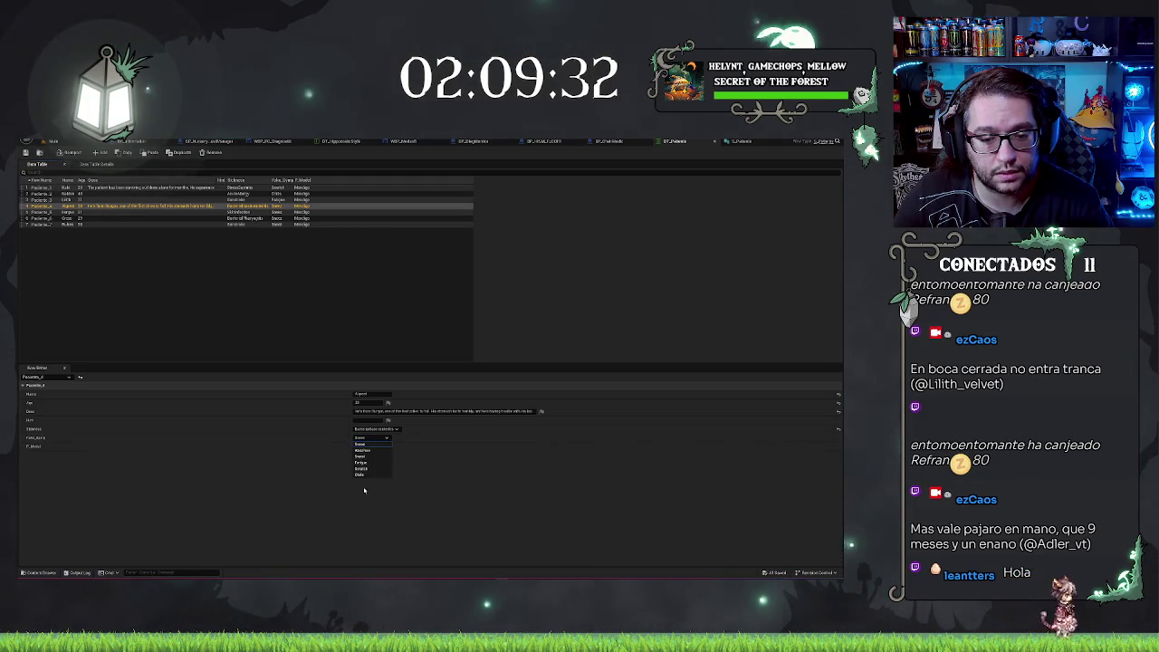
pyautogui.click(360, 468)
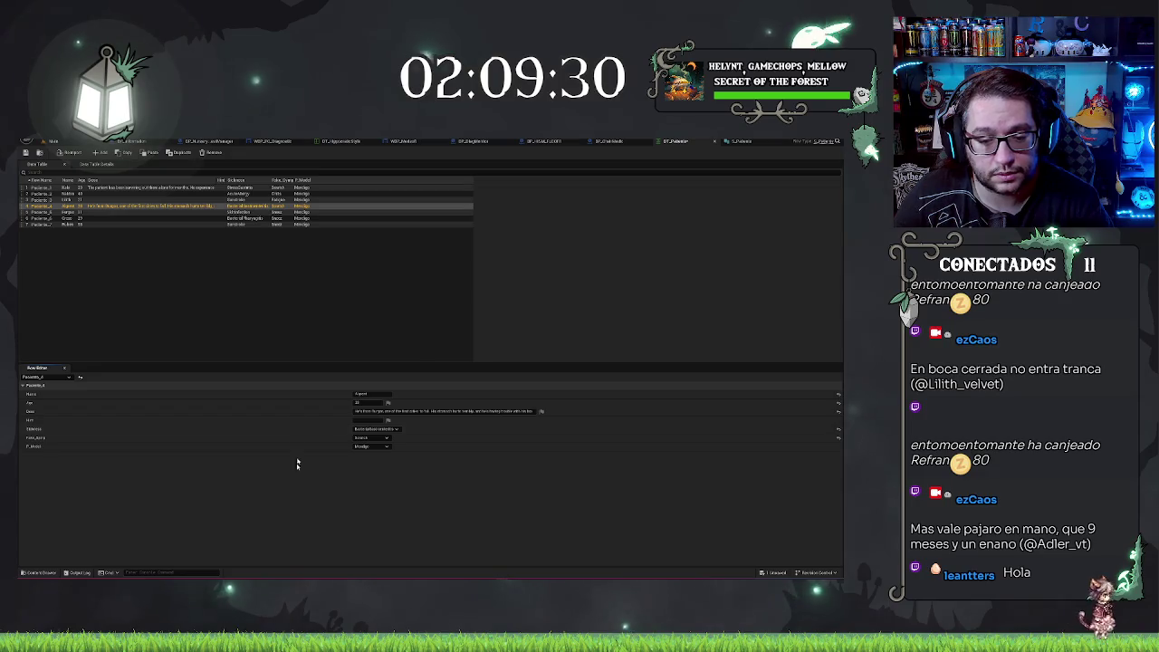
pyautogui.click(101, 212)
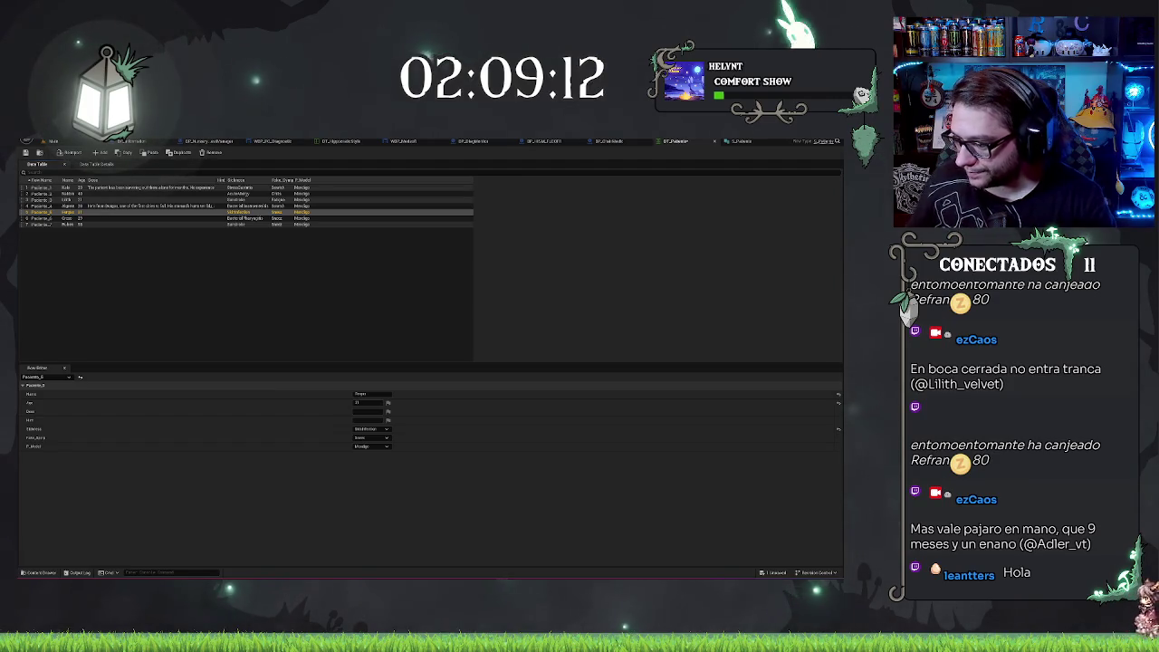
# Select Paciente_5 and choose a different entry in its zone combo box.
pyautogui.click(299, 319)
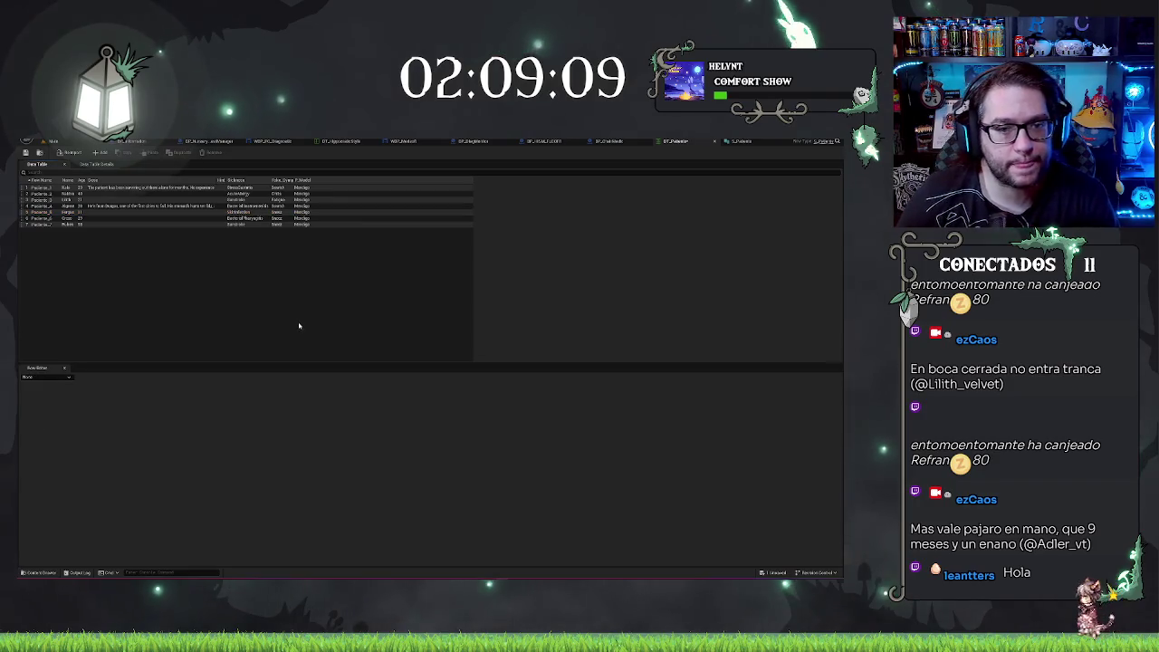
pyautogui.click(53, 213)
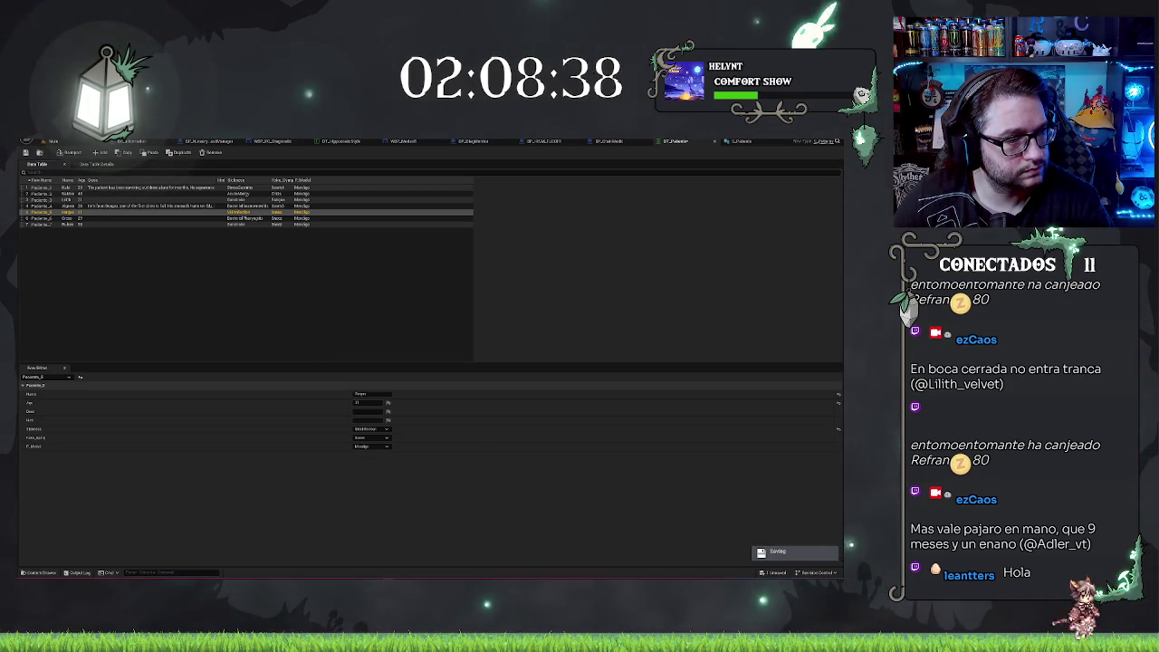
pyautogui.click(177, 212)
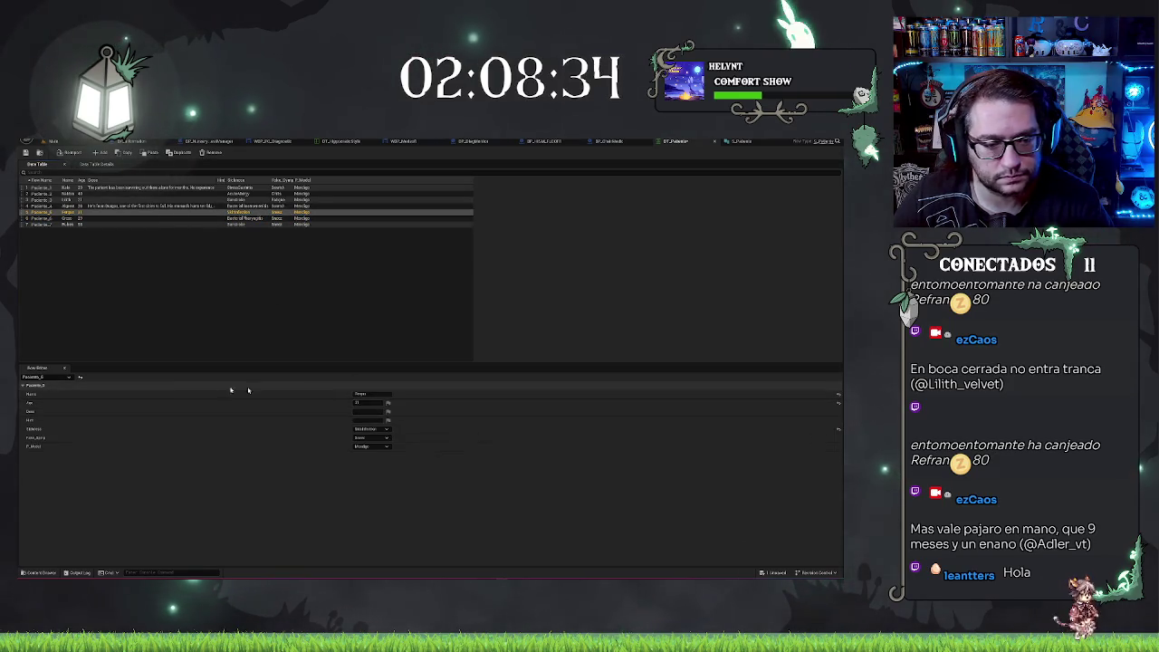
pyautogui.click(372, 437)
pyautogui.click(361, 451)
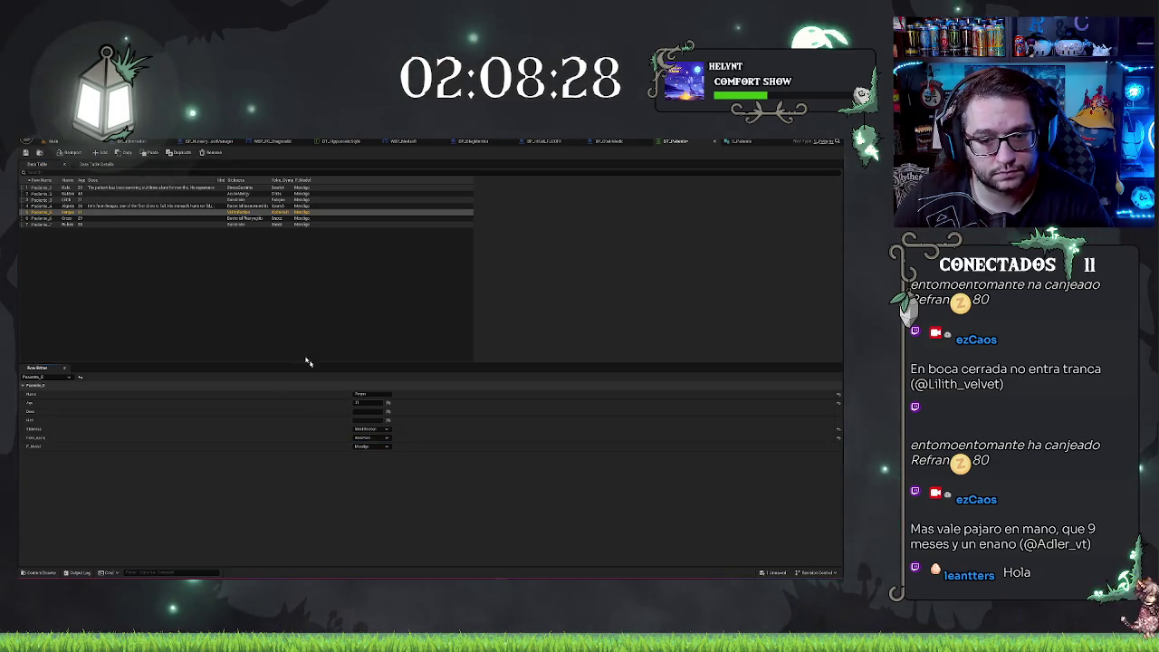
# Draft 'The patient has been using a' in Paciente_5's Desc field, then clear it.
pyautogui.click(369, 412)
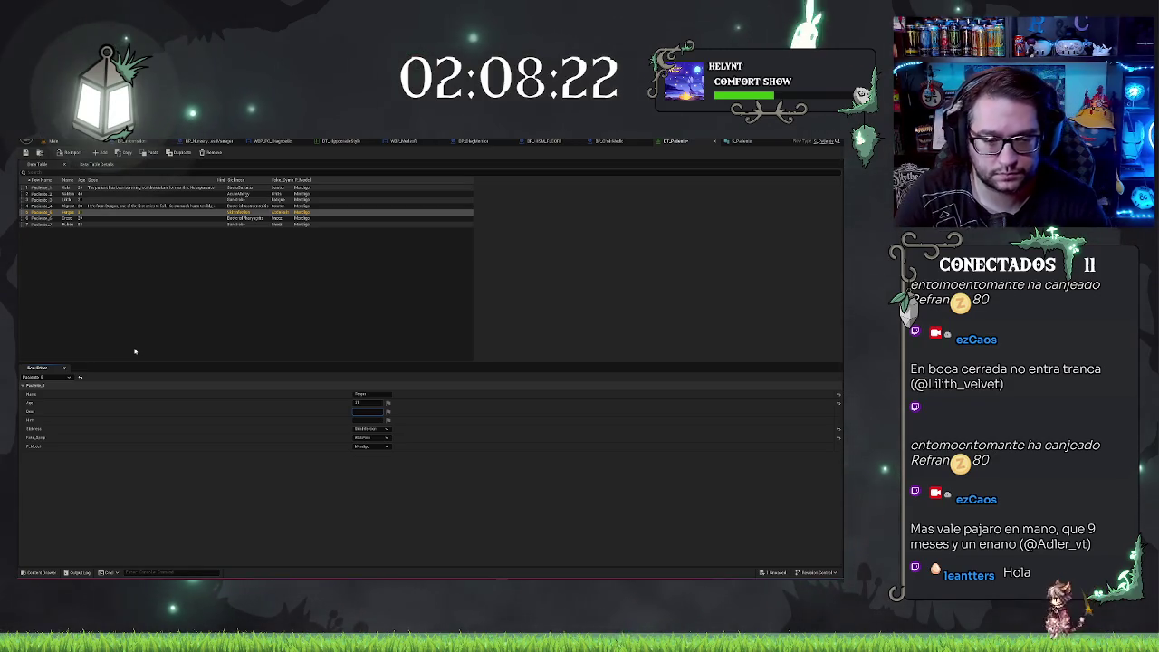
pyautogui.write('The patien')
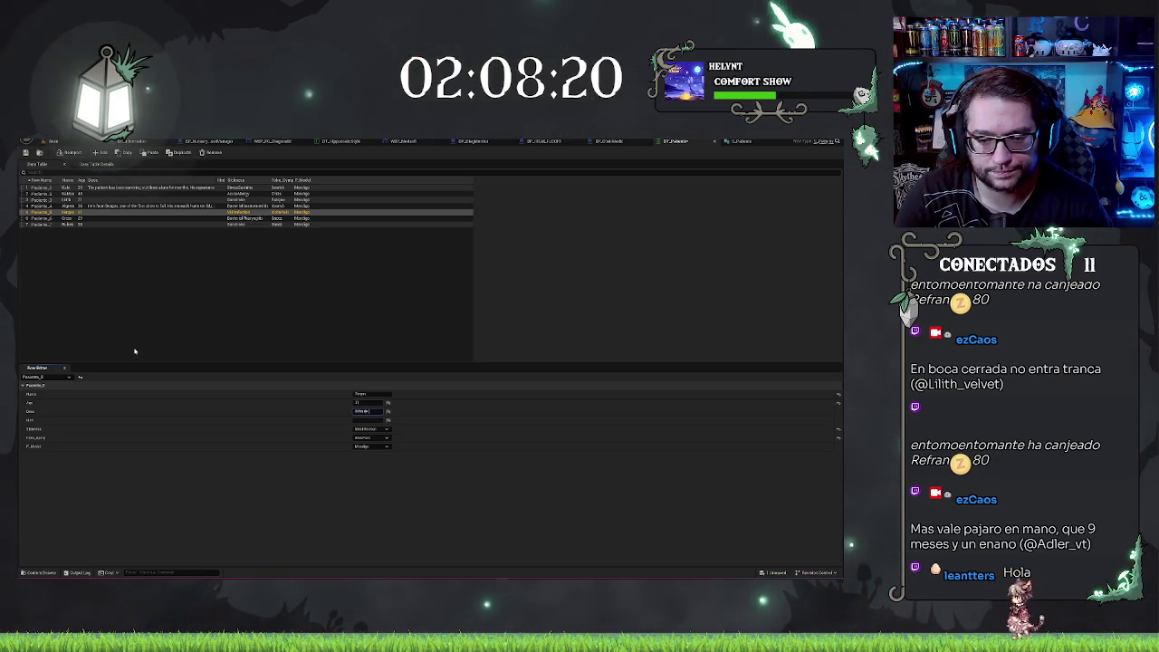
pyautogui.write('t ha')
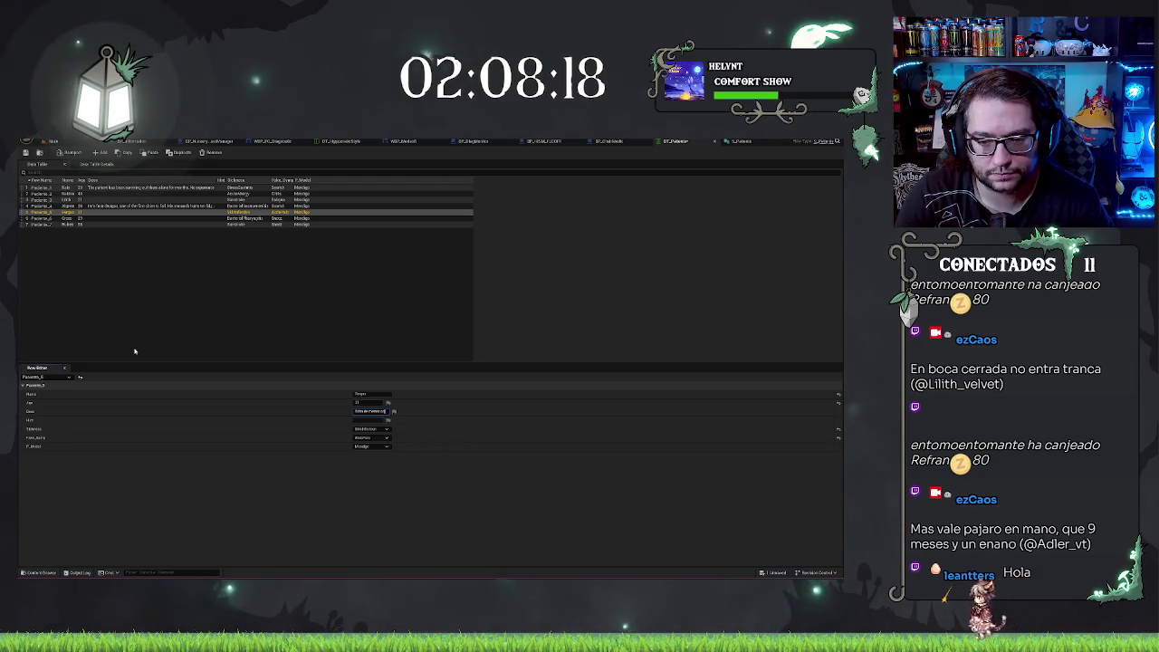
pyautogui.write('s been ')
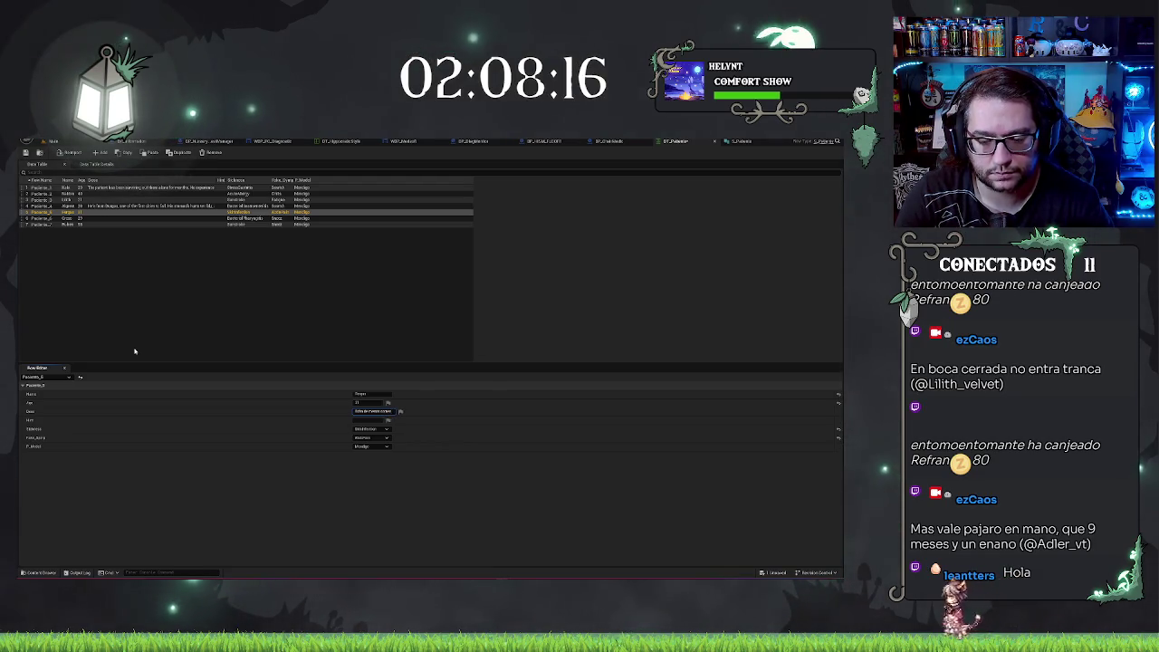
pyautogui.write('using ')
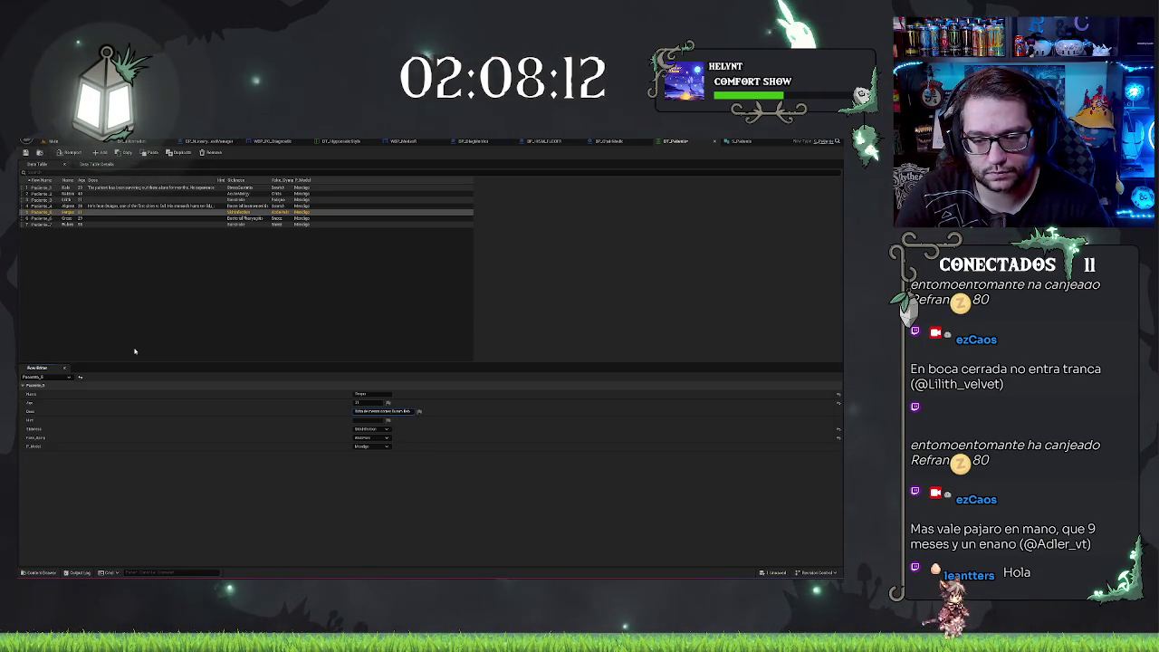
pyautogui.write('a')
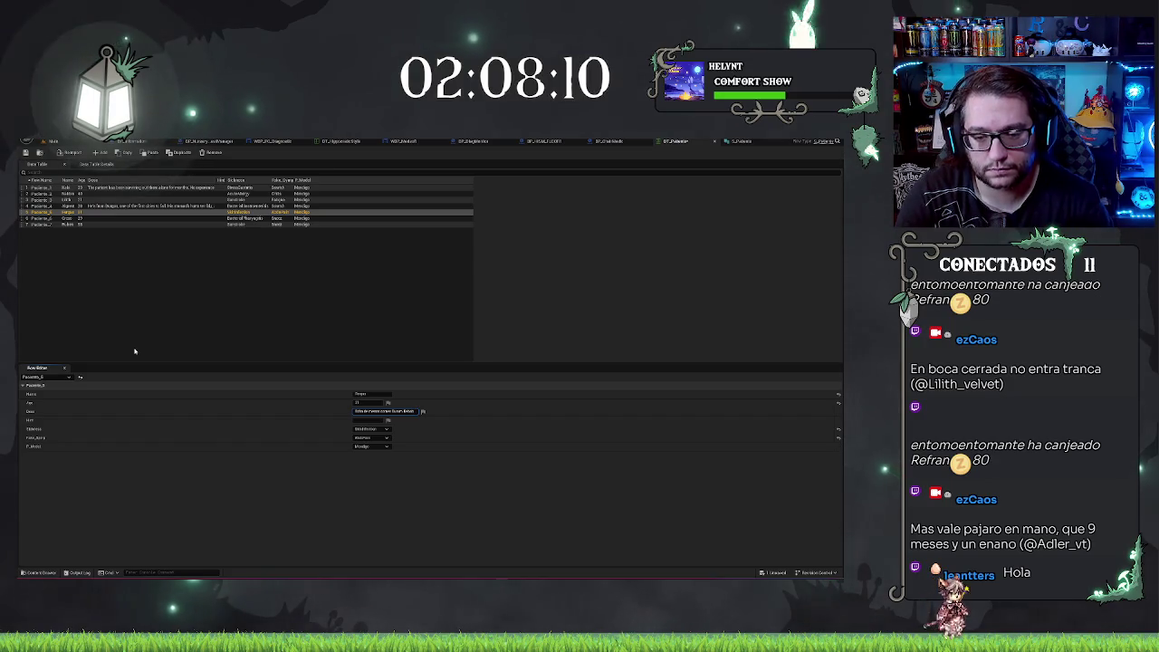
pyautogui.hotkey('ctrl', 'a')
pyautogui.press('BackSpace')
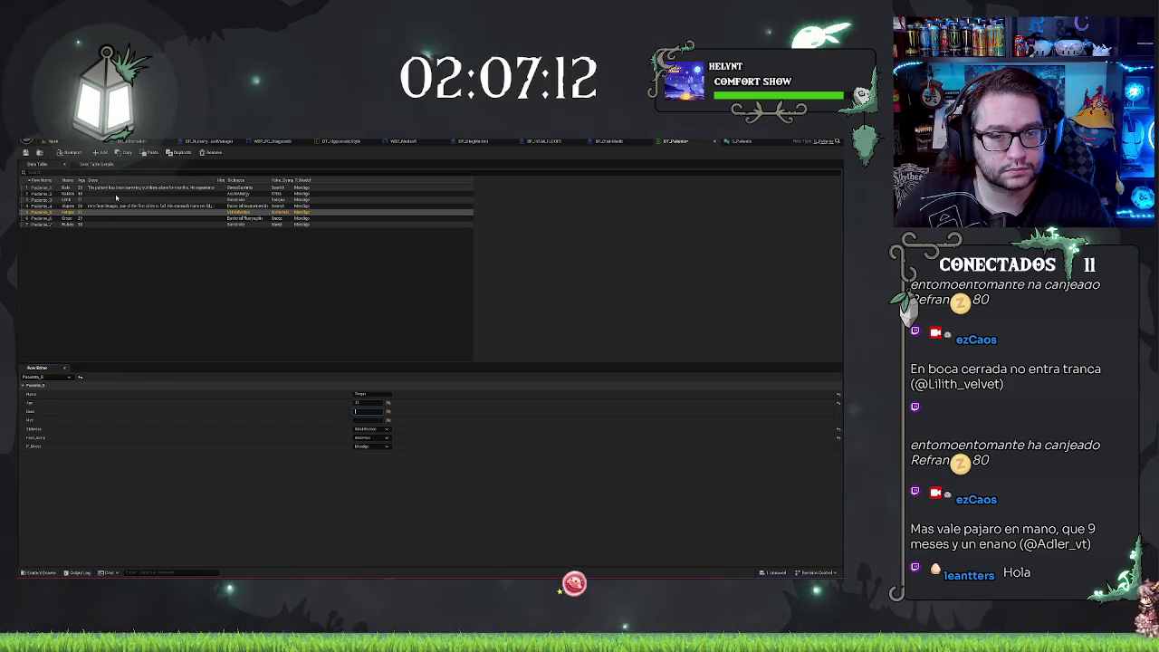
# Paste the animals-and-cats text into Paciente_2's Desc field, commit it, and move to Paciente_3.
pyautogui.click(116, 193)
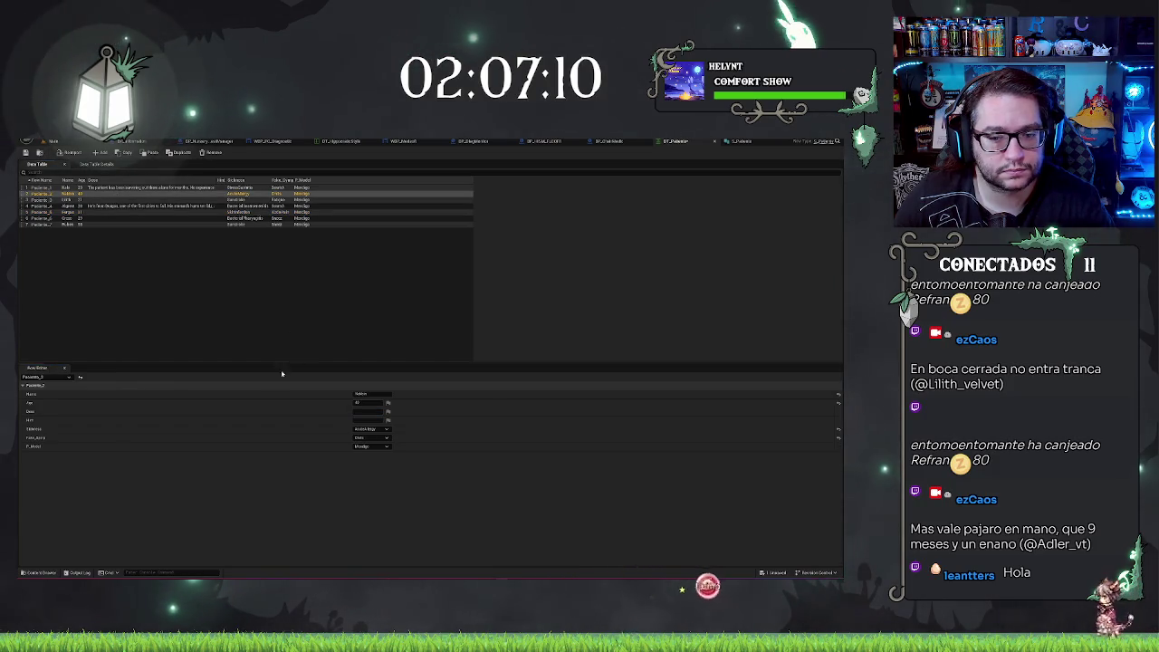
pyautogui.click(391, 410)
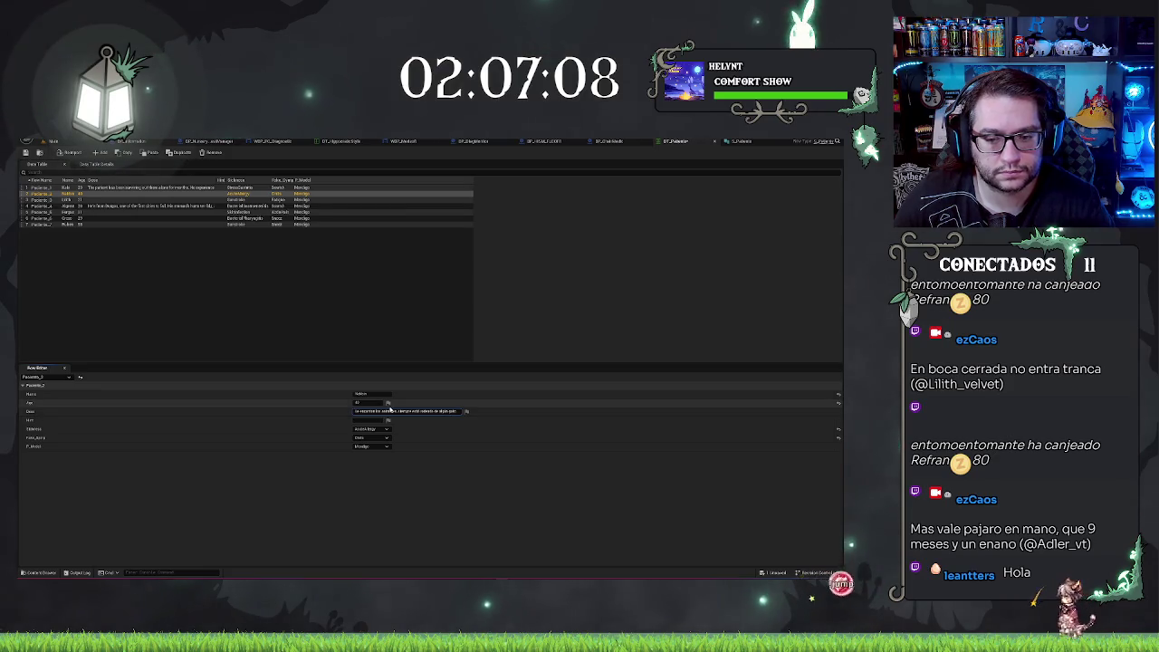
pyautogui.press('BackSpace')
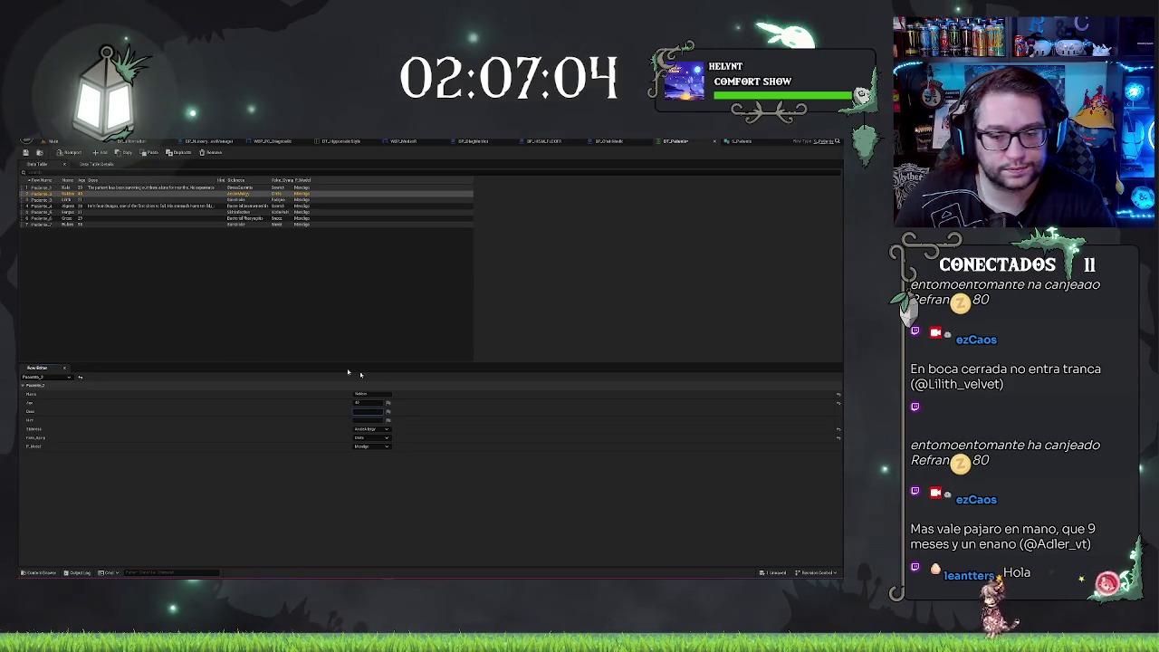
pyautogui.hotkey('ctrl', 'v')
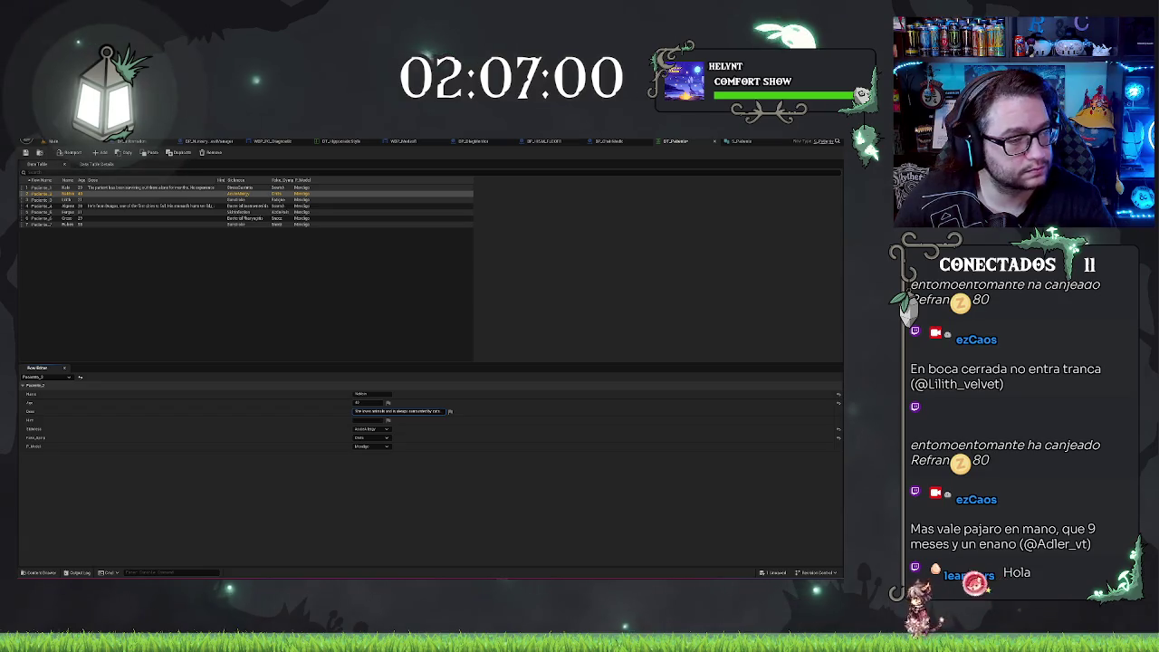
pyautogui.press('Tab')
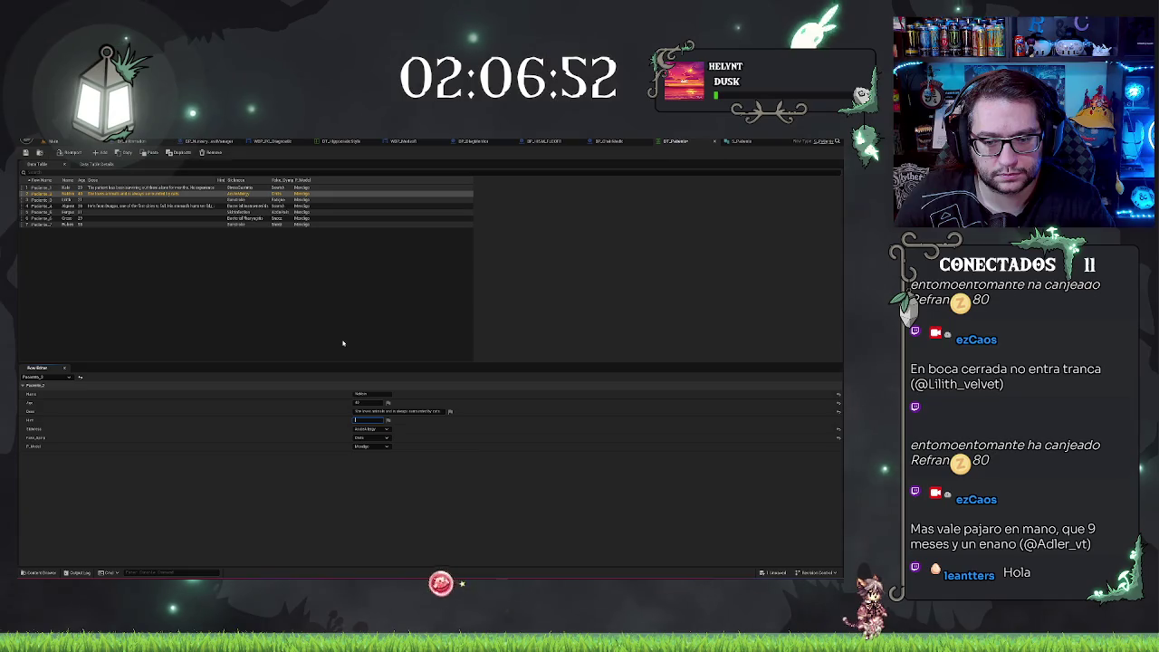
pyautogui.click(250, 286)
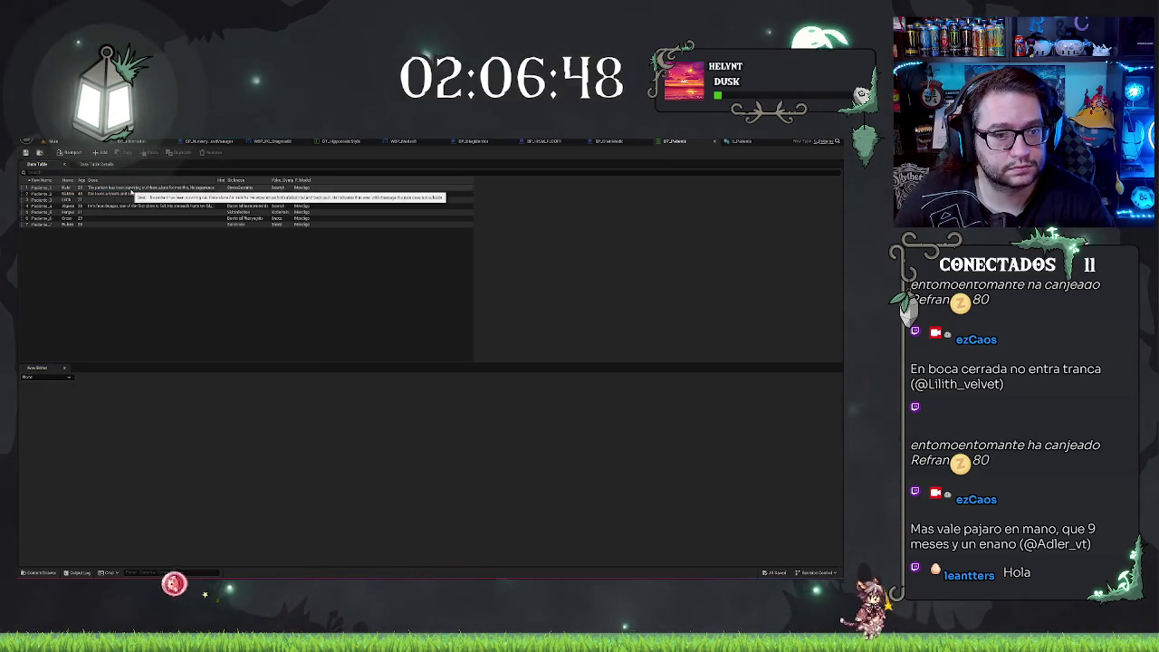
pyautogui.click(141, 199)
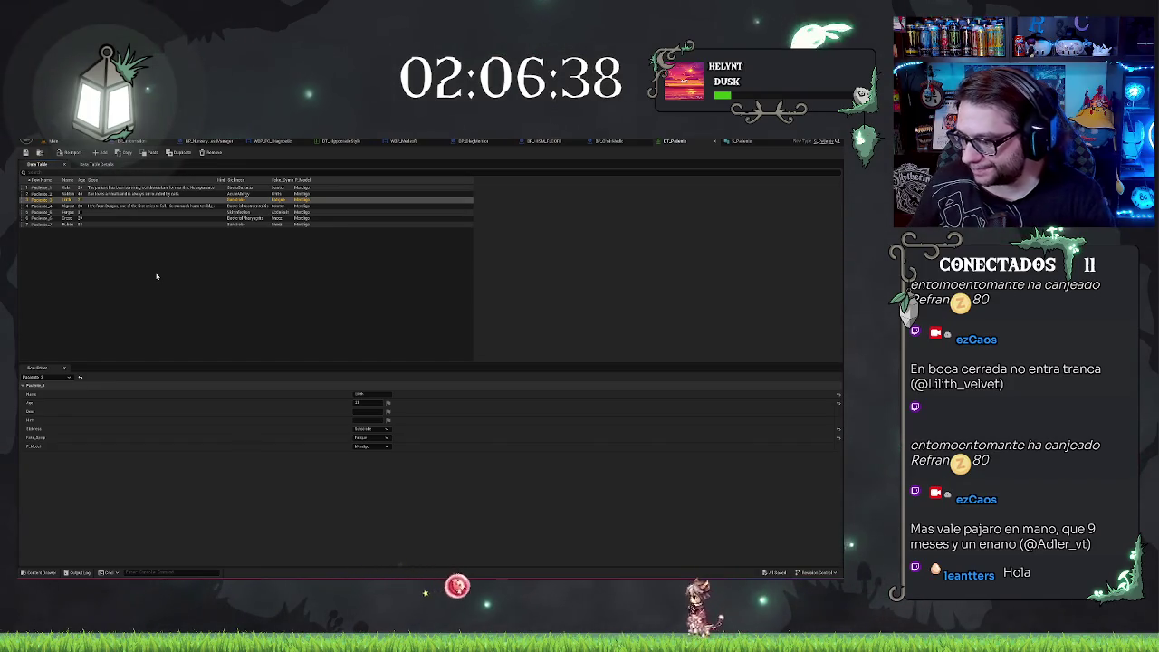
pyautogui.click(159, 218)
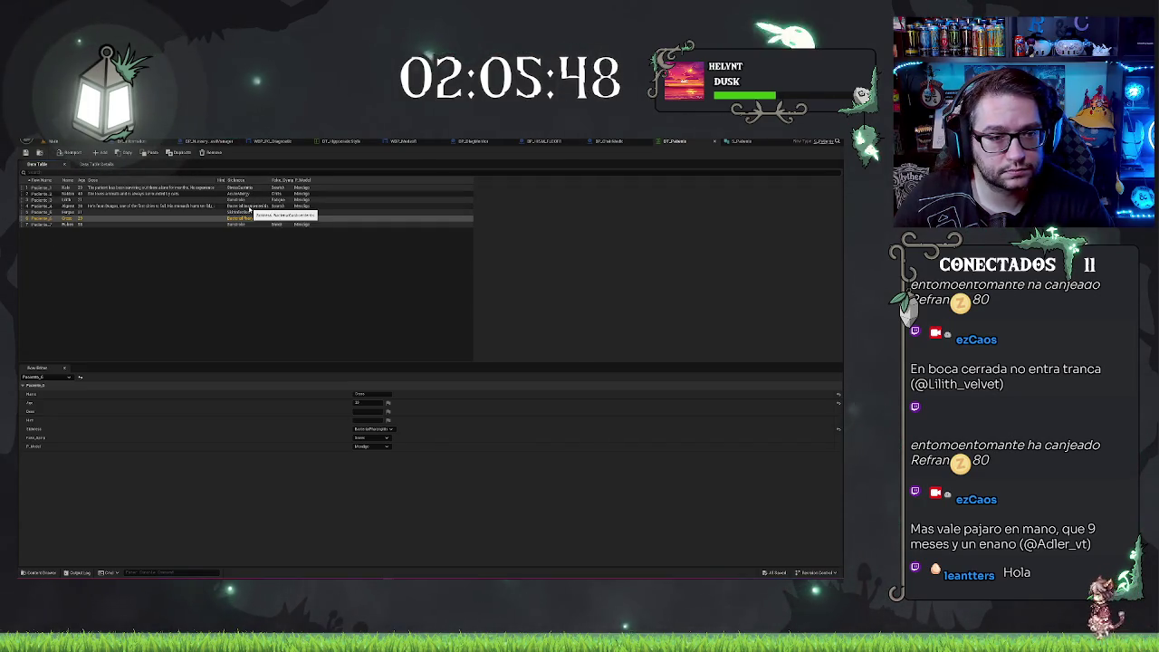
# Switch Paciente_6's zone from Stress to Fatigue, then select the Paciente_7 row.
pyautogui.click(140, 223)
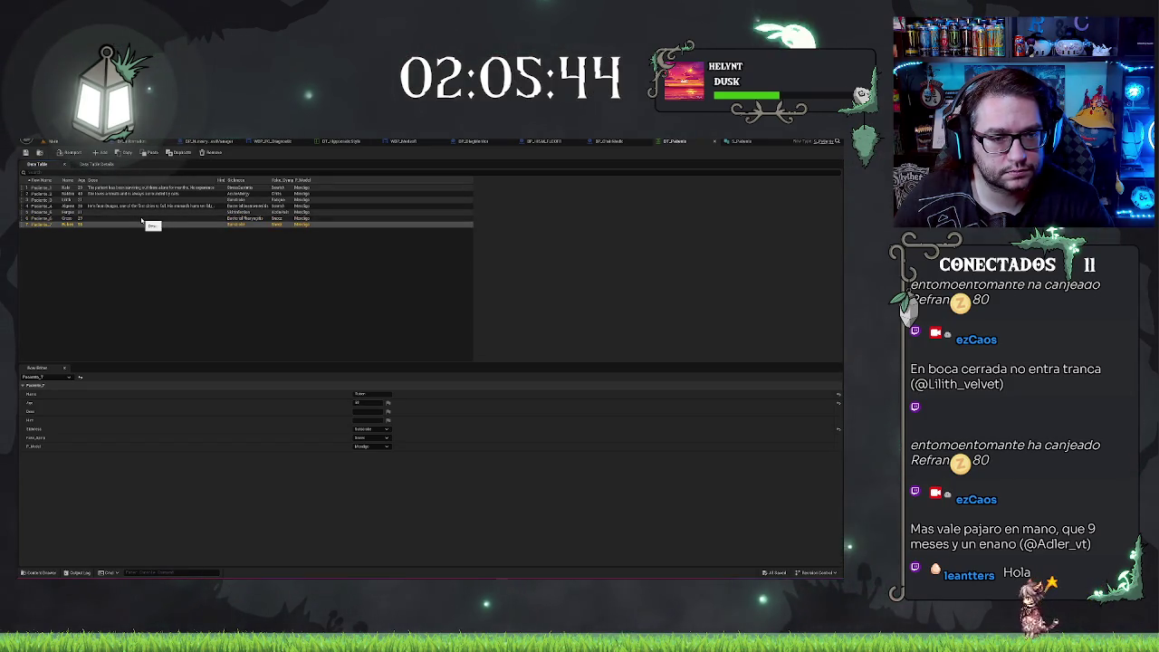
pyautogui.click(145, 219)
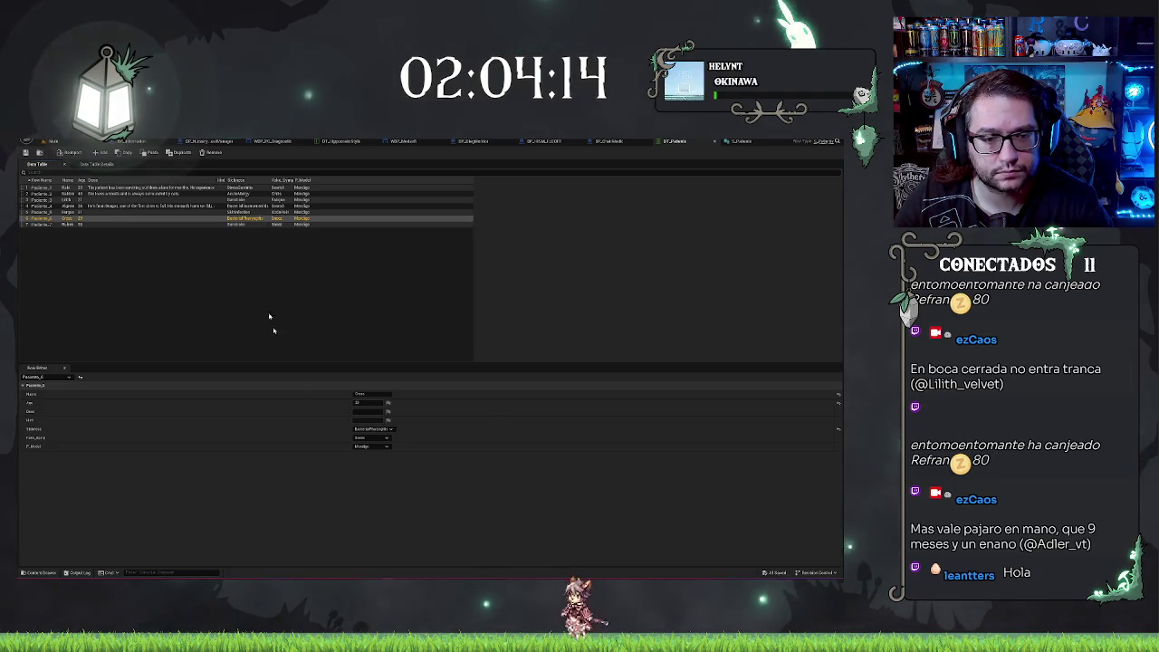
pyautogui.click(371, 437)
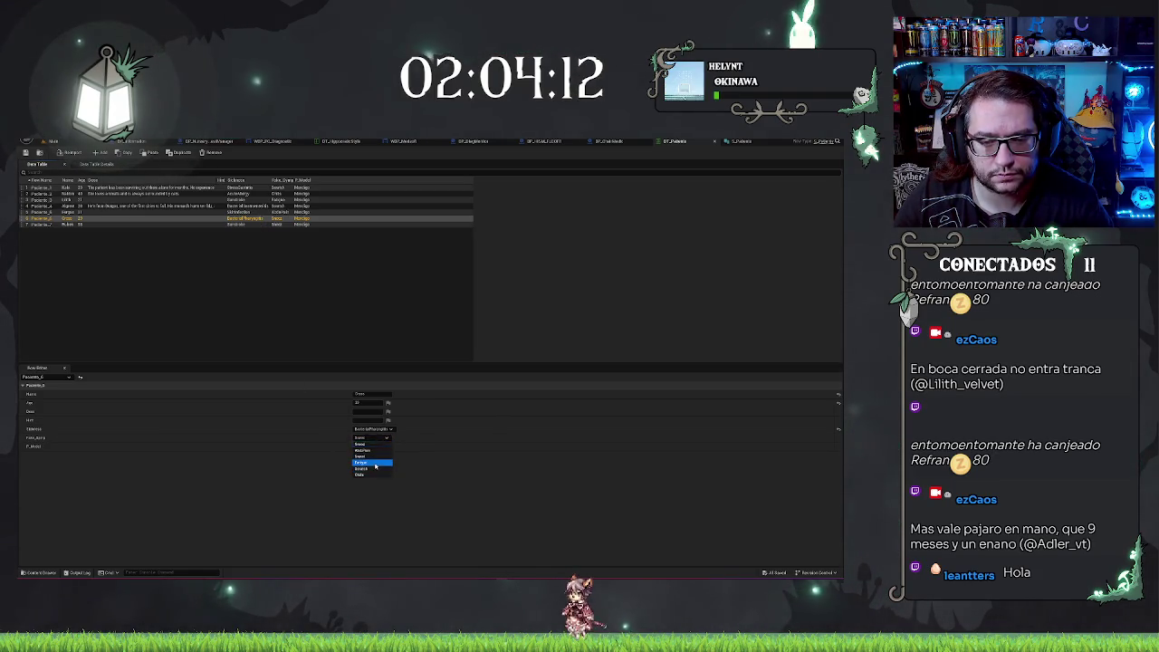
pyautogui.click(373, 463)
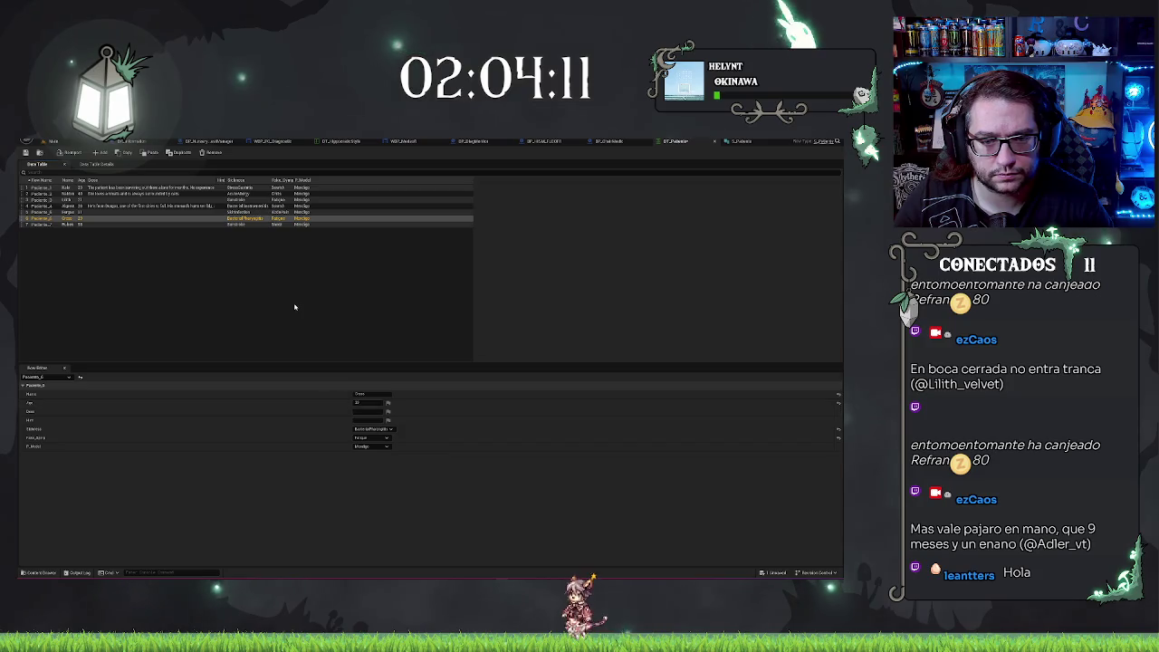
pyautogui.click(239, 225)
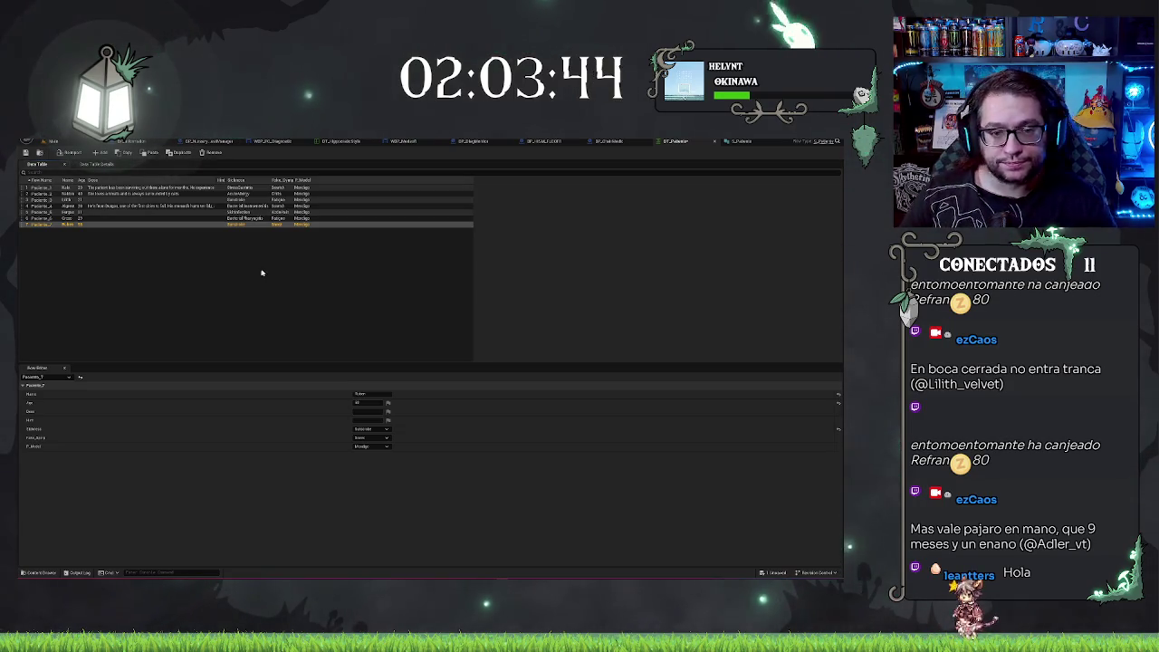
# Edit Paciente_7's Name field and save DT_Pacientes with Ctrl+S.
pyautogui.click(294, 297)
pyautogui.click(169, 224)
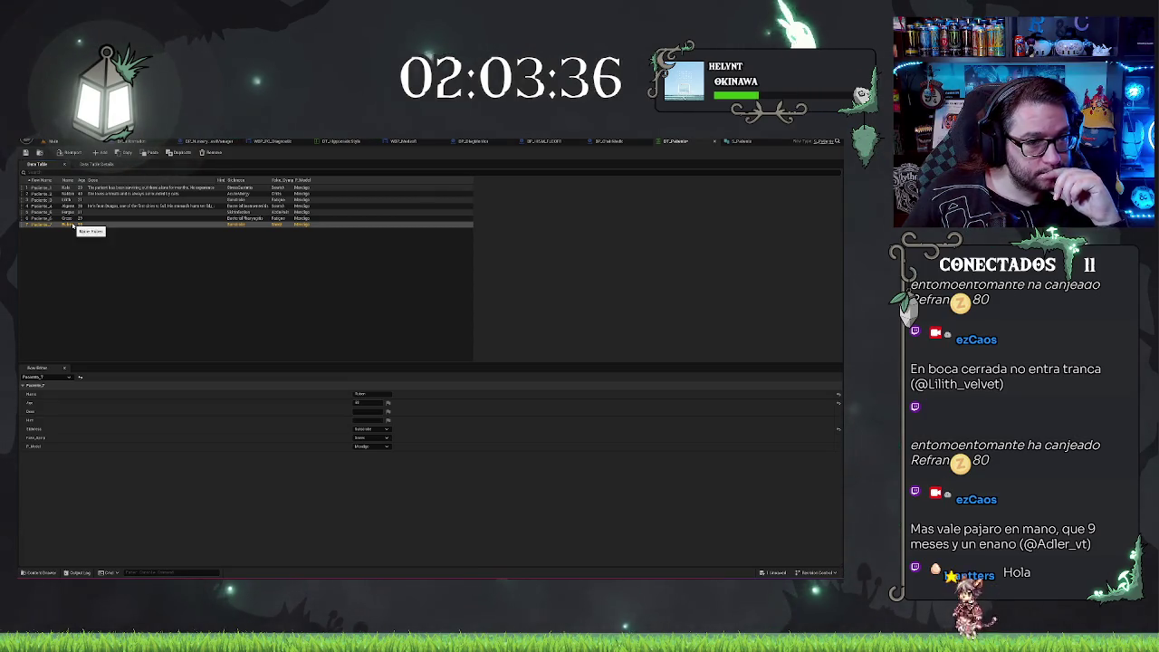
pyautogui.click(371, 394)
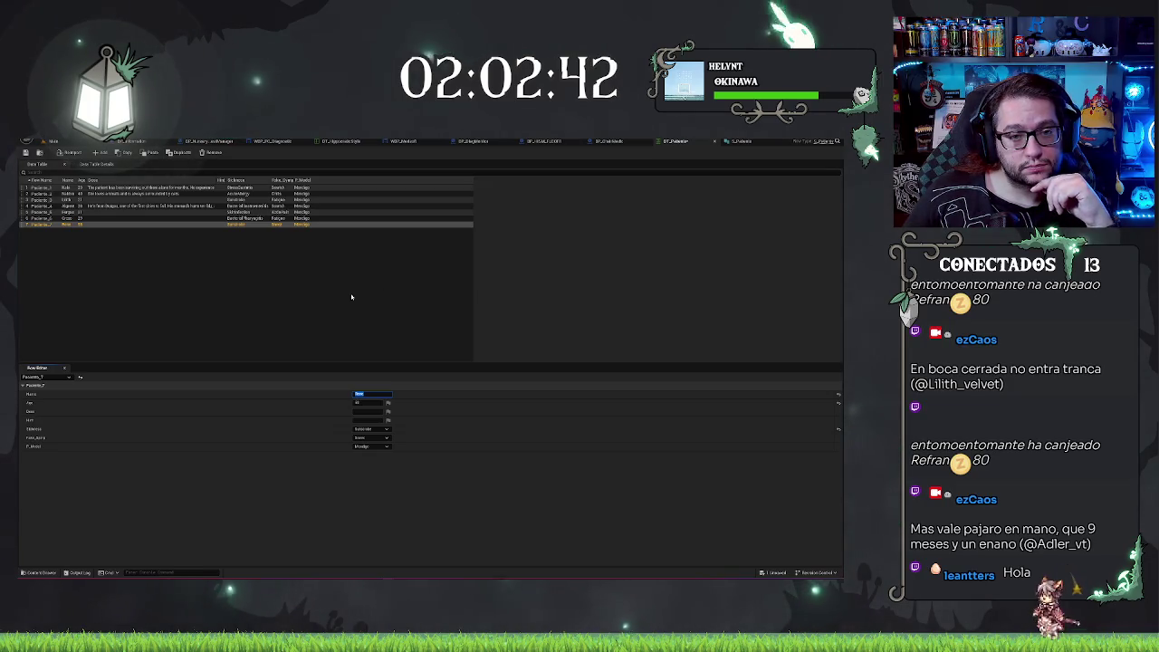
pyautogui.click(320, 292)
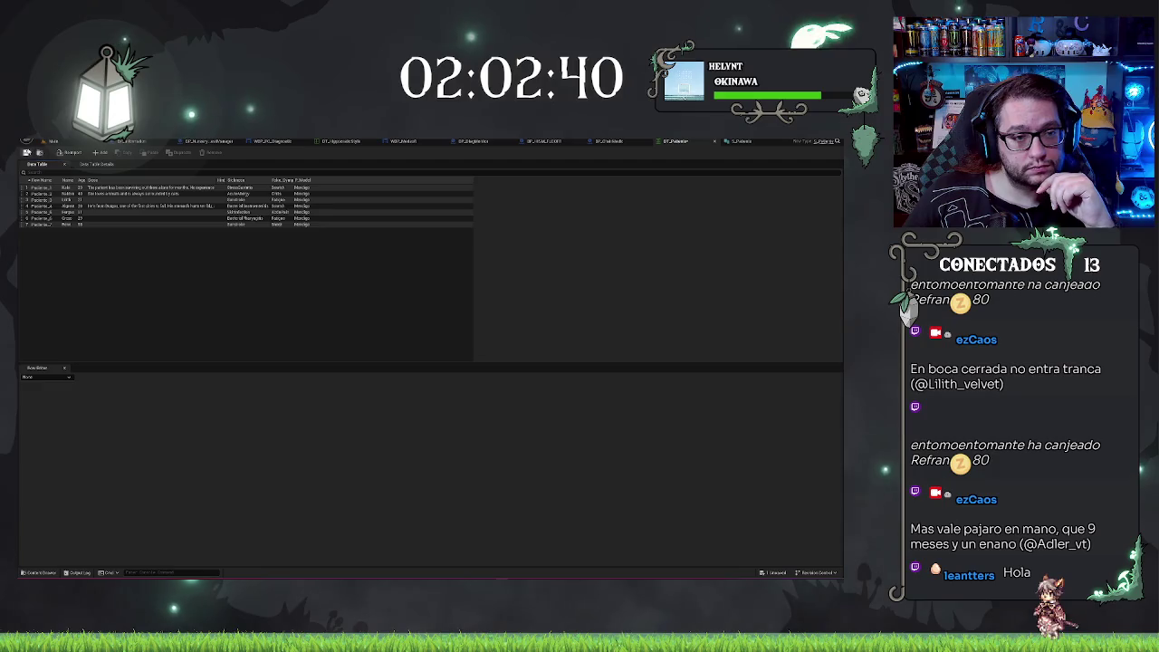
pyautogui.hotkey('ctrl', 's')
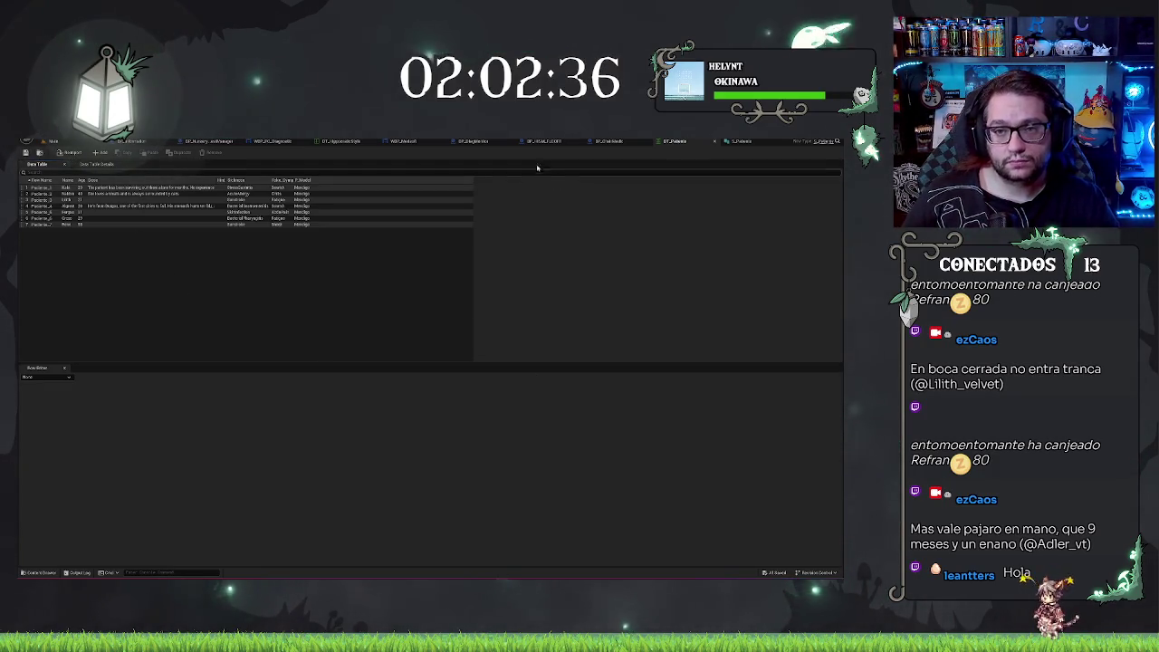
# Return to the hospital level, fly into the hallway, and select the door BP_Door3.
pyautogui.click(53, 141)
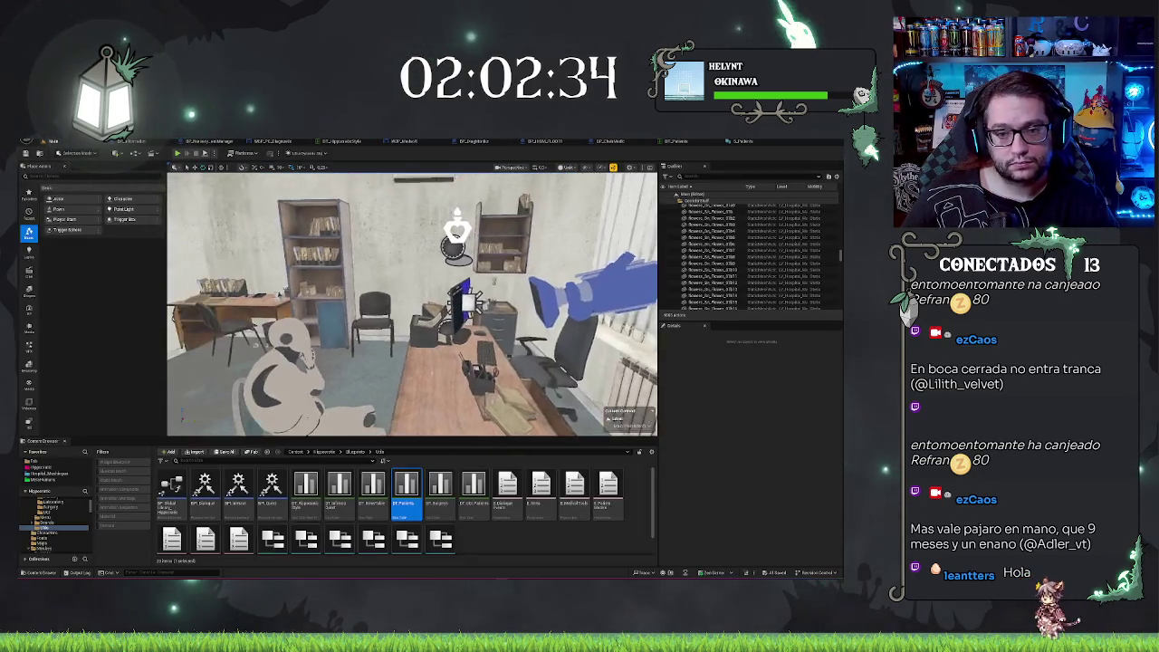
pyautogui.moveTo(326, 344)
pyautogui.mouseDown()
pyautogui.moveTo(299, 289)
pyautogui.moveTo(604, 407)
pyautogui.moveTo(566, 362)
pyautogui.moveTo(582, 408)
pyautogui.moveTo(584, 398)
pyautogui.moveTo(575, 424)
pyautogui.moveTo(256, 332)
pyautogui.moveTo(267, 416)
pyautogui.moveTo(290, 353)
pyautogui.mouseUp()
pyautogui.rightClick(509, 272)
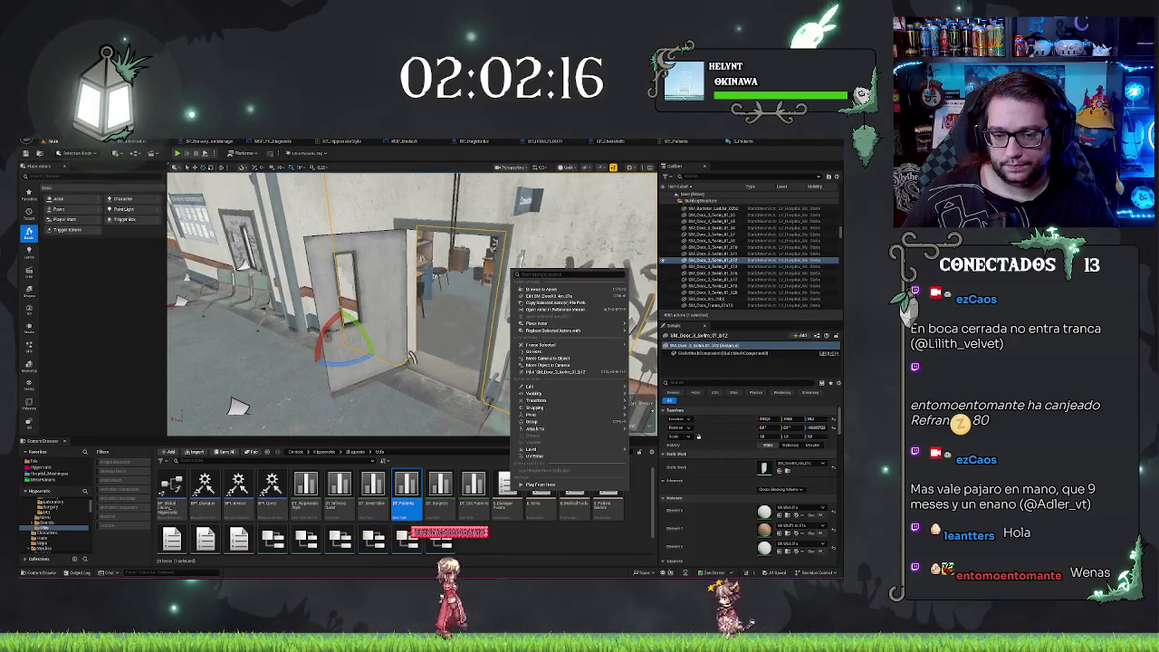
pyautogui.moveTo(509, 272); pyautogui.dragTo(479, 272)
pyautogui.moveTo(407, 299); pyautogui.dragTo(362, 299)
pyautogui.click(380, 308)
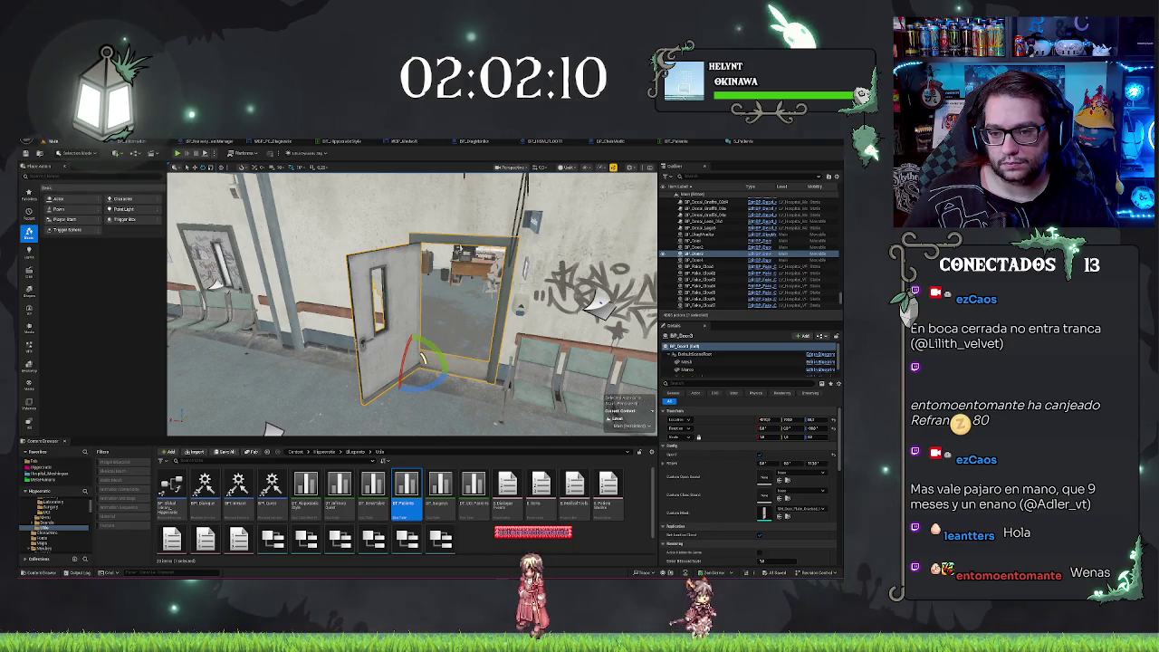
pyautogui.moveTo(271, 428)
pyautogui.mouseDown()
pyautogui.moveTo(299, 428)
pyautogui.moveTo(335, 380)
pyautogui.moveTo(280, 344)
pyautogui.moveTo(335, 340)
pyautogui.moveTo(317, 344)
pyautogui.moveTo(344, 348)
pyautogui.moveTo(326, 353)
pyautogui.moveTo(330, 362)
pyautogui.moveTo(537, 355)
pyautogui.moveTo(449, 338)
pyautogui.moveTo(451, 308)
pyautogui.mouseUp()
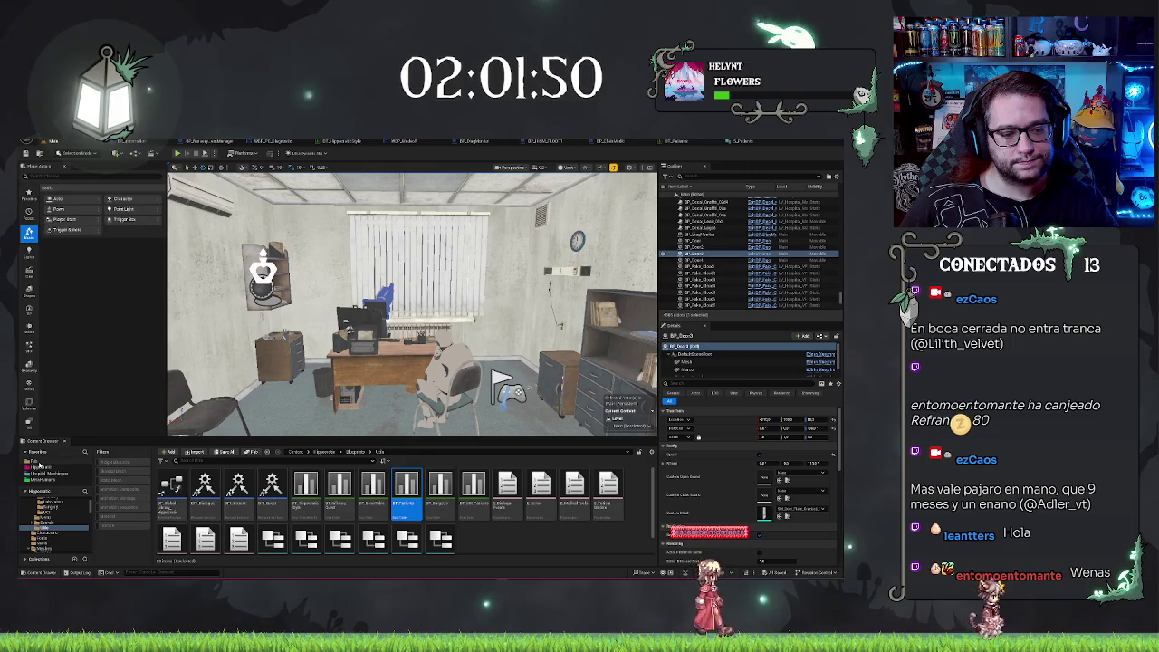
# Show the folder containing Animations, Blueprints and Characters, and frame the office with F.
pyautogui.click(50, 531)
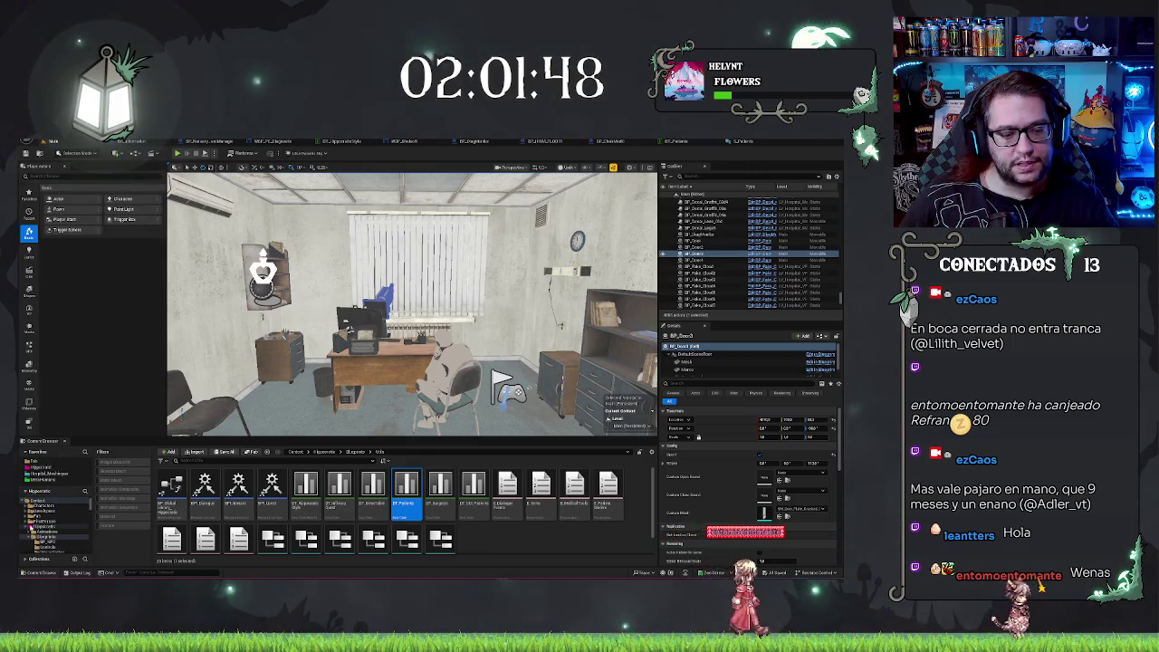
pyautogui.click(45, 525)
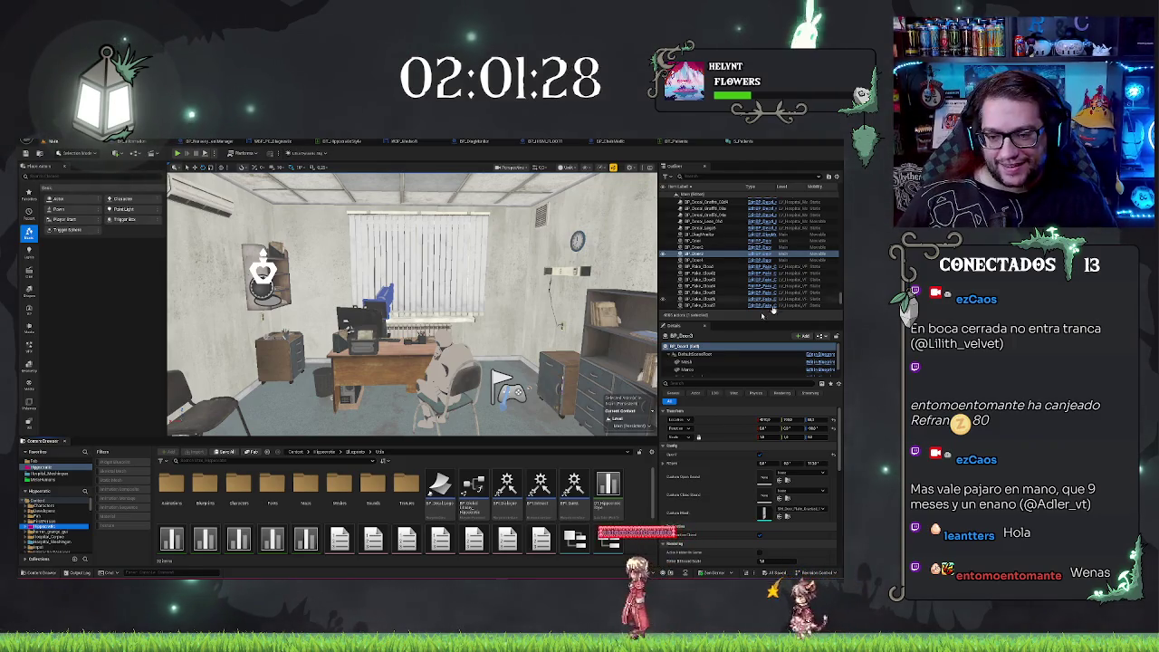
pyautogui.press('f')
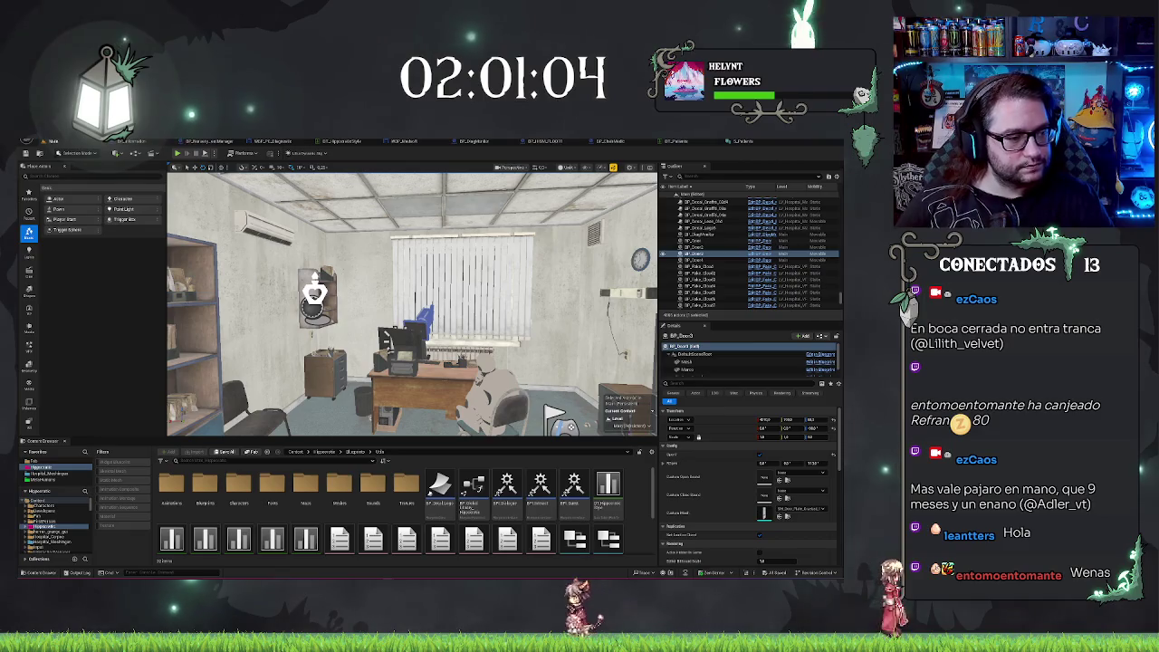
pyautogui.scroll(2, 412, 304)
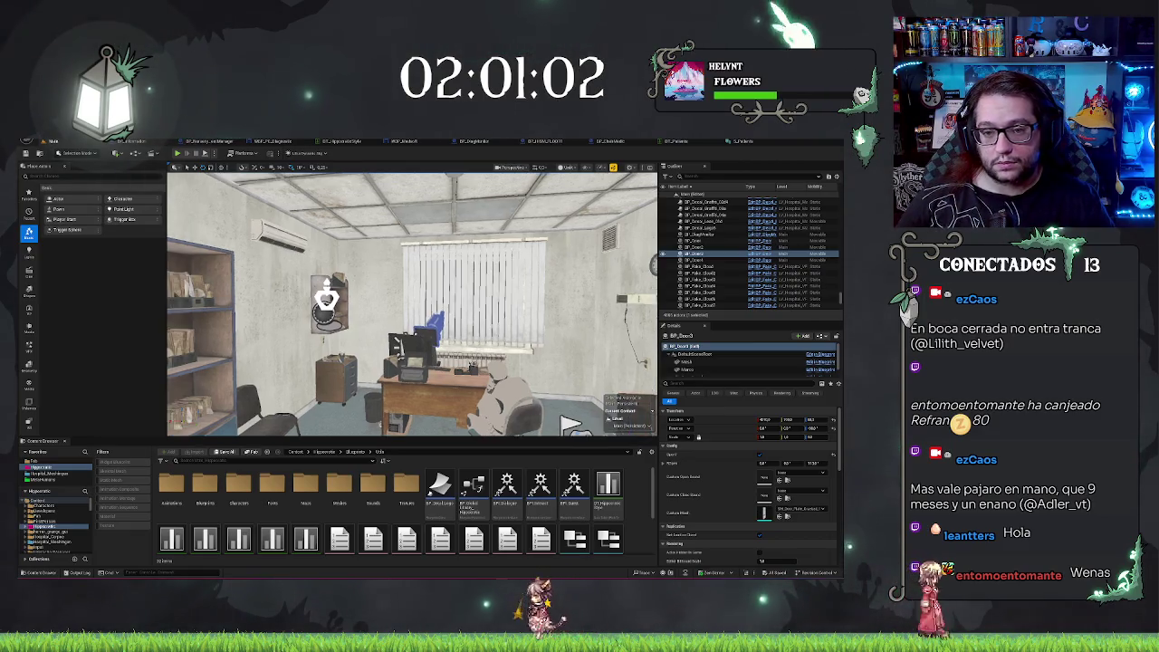
pyautogui.scroll(-3, 411, 304)
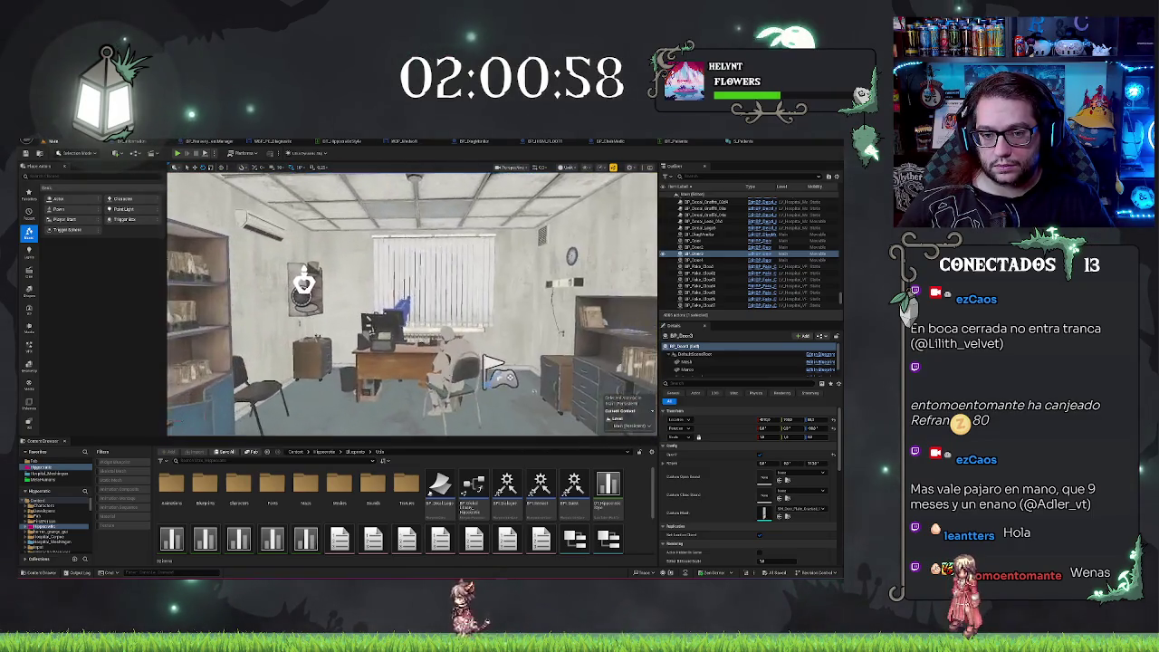
pyautogui.scroll(2, 412, 305)
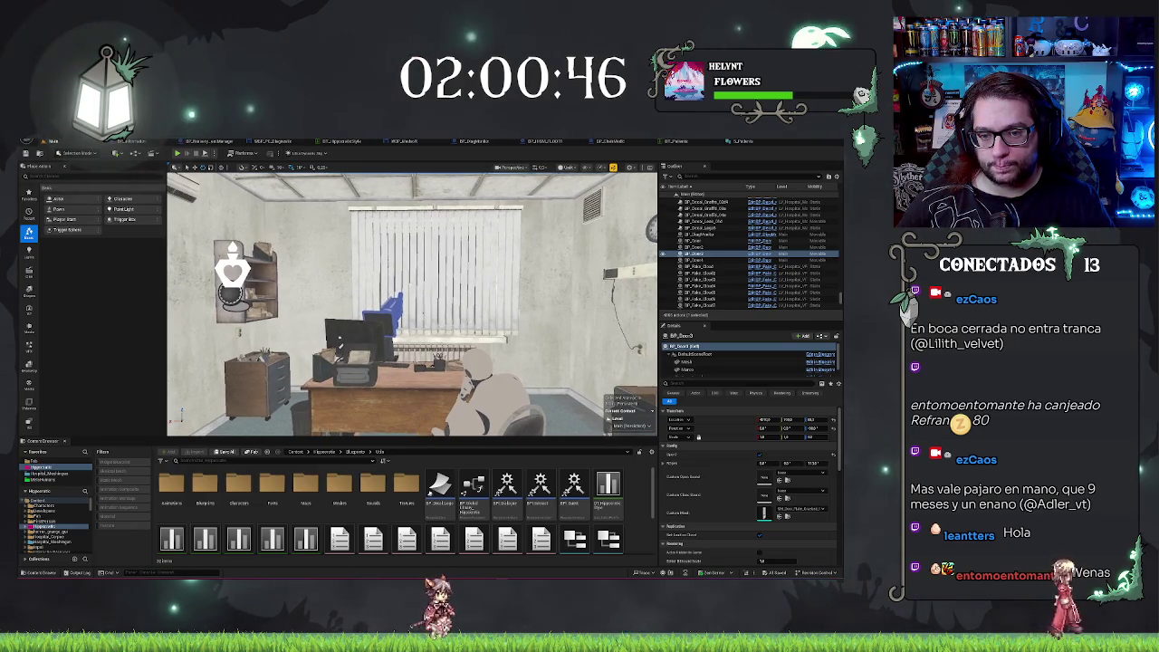
pyautogui.scroll(-3, 412, 303)
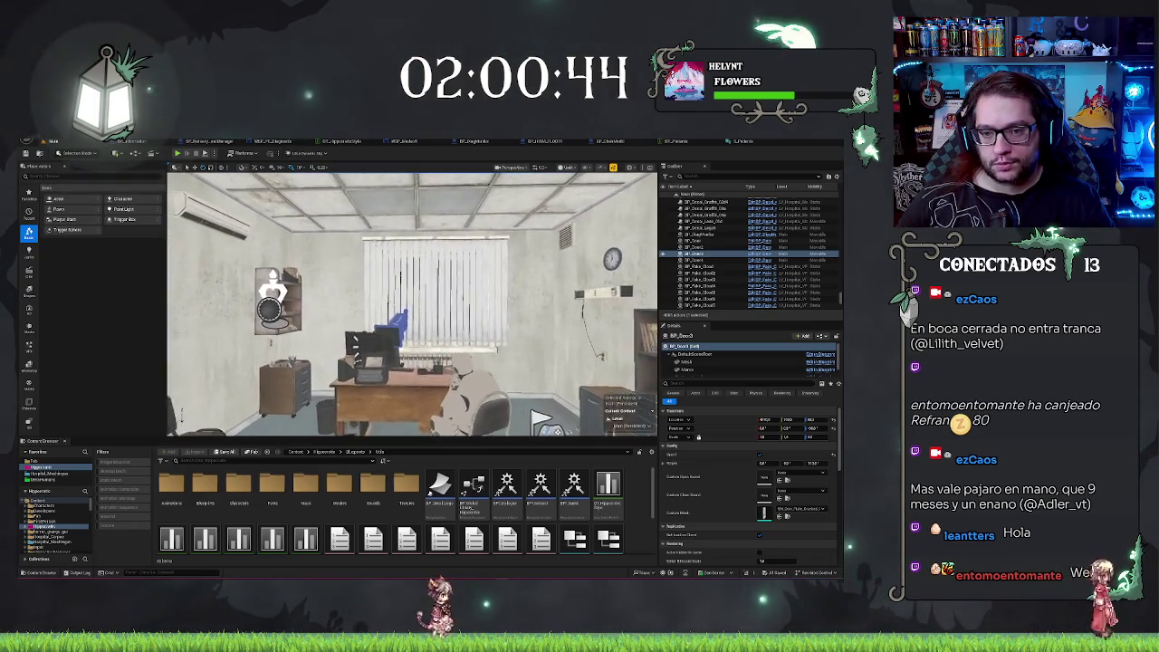
pyautogui.scroll(1, 412, 303)
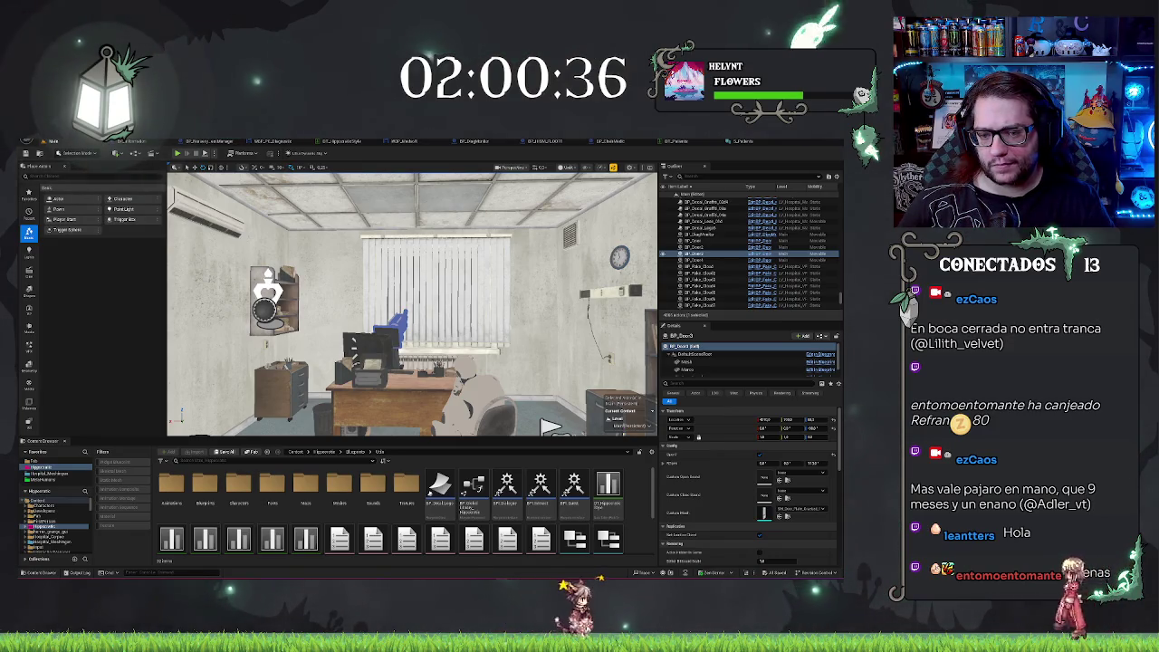
# Browse to SittingAnimations > Blueprints and open BP_GalleryCharacter.
pyautogui.click(29, 504)
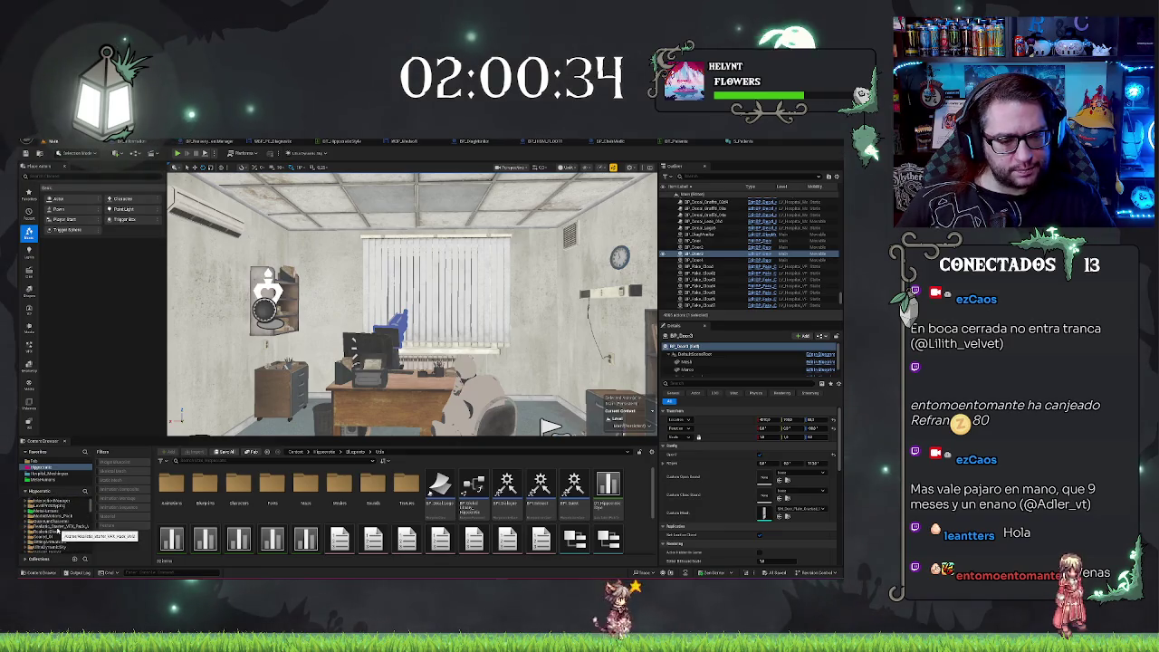
pyautogui.click(56, 534)
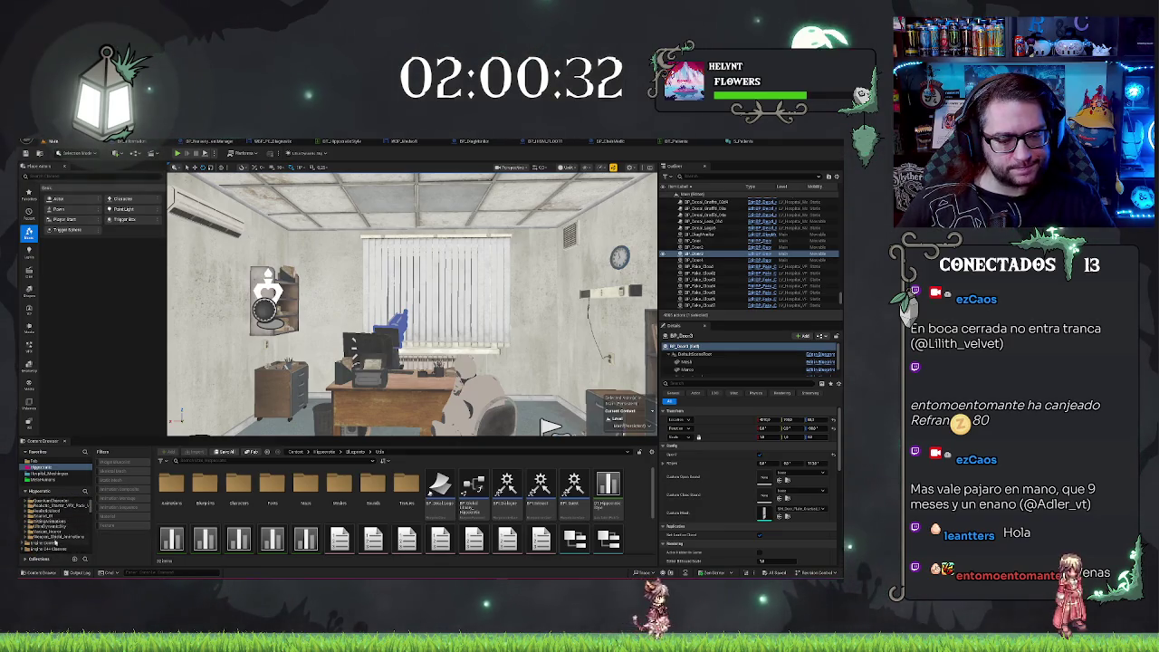
pyautogui.click(50, 526)
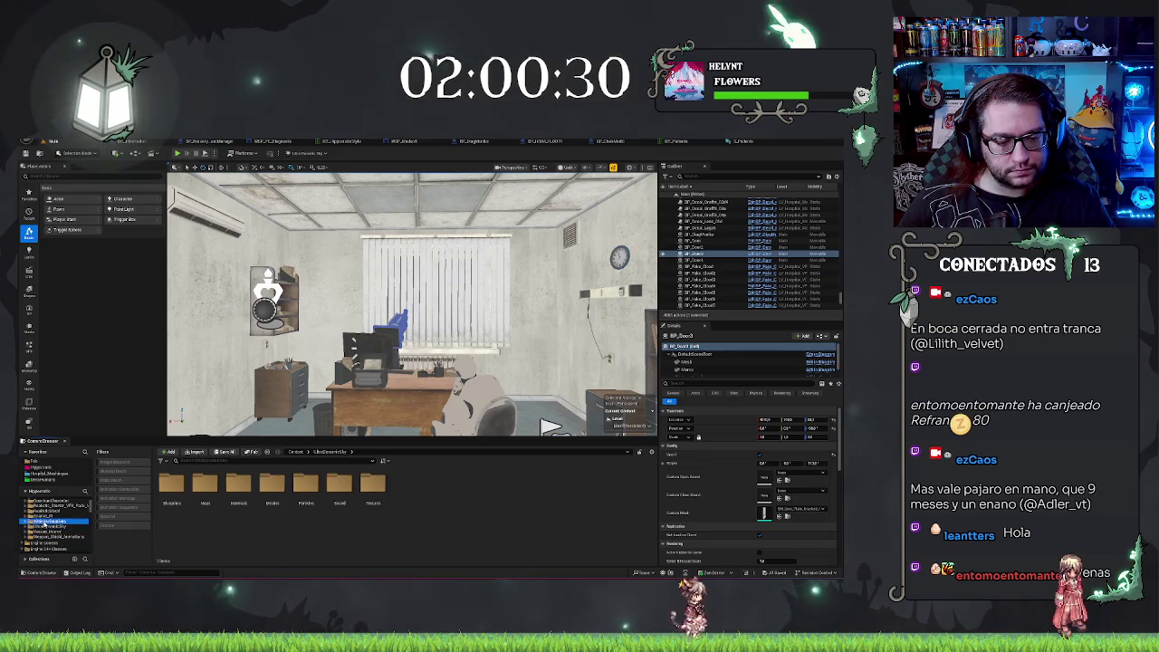
pyautogui.click(43, 530)
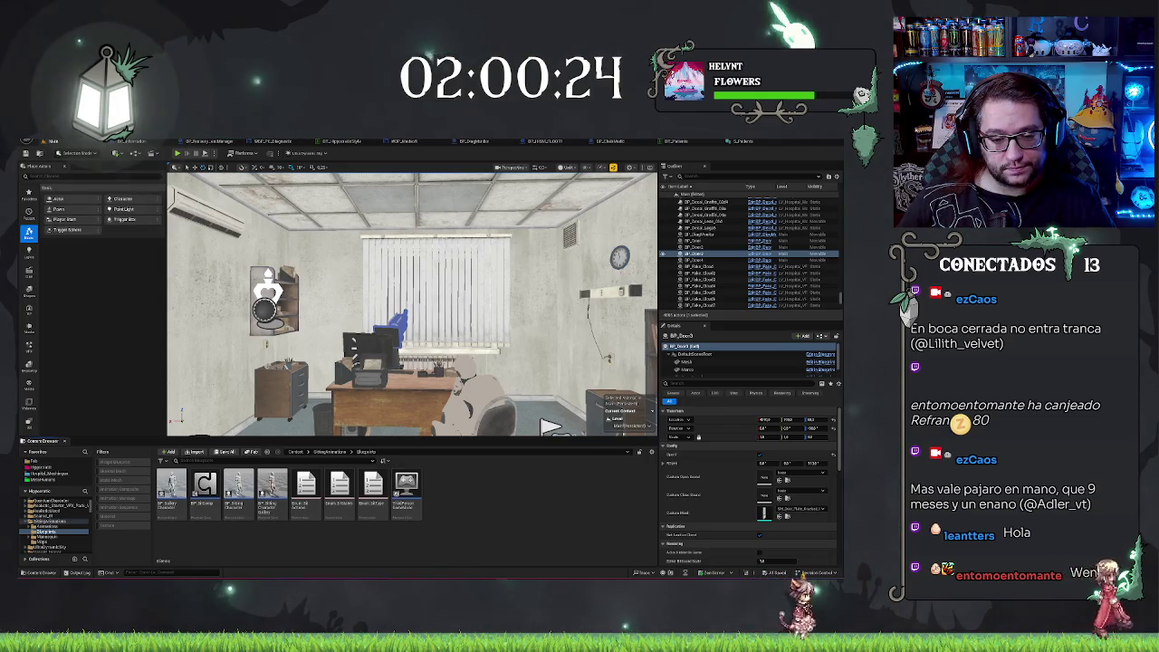
pyautogui.click(171, 483)
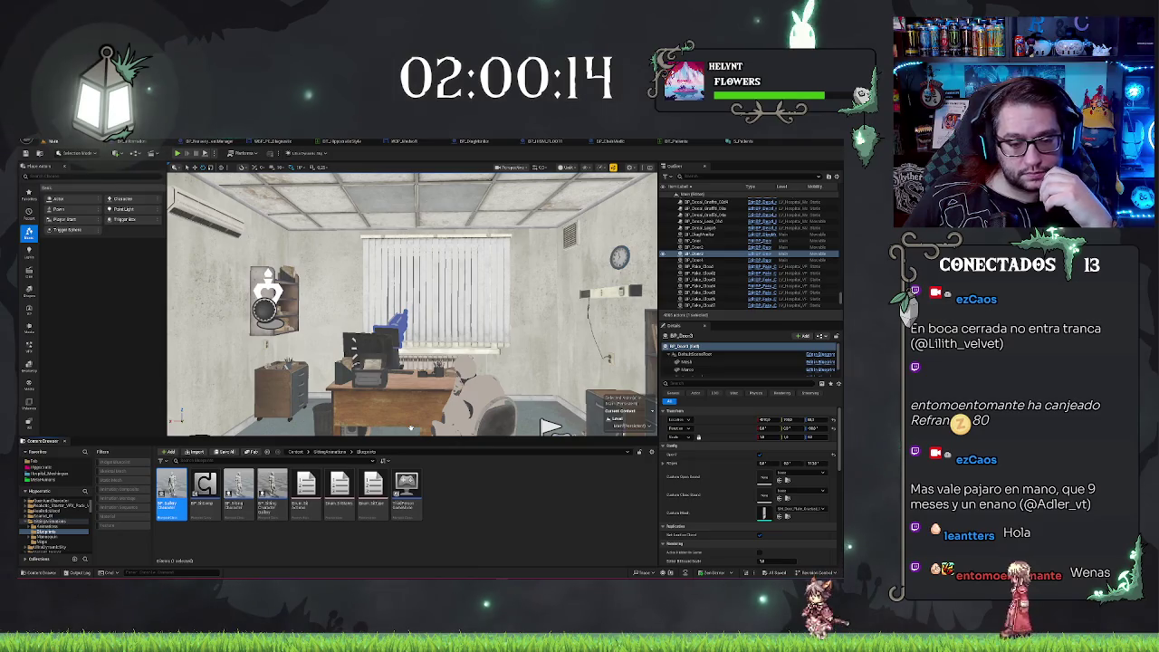
pyautogui.doubleClick(168, 507)
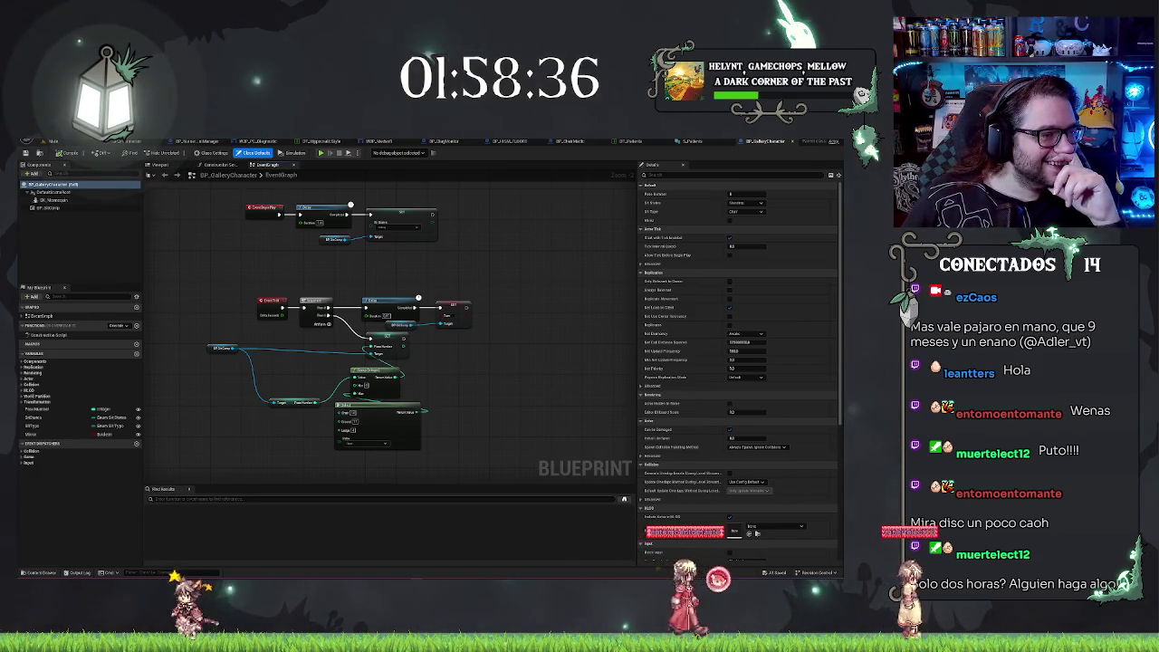
# Bring the Discord photo viewer up over the BP_GalleryCharacter editor.
pyautogui.hotkey('alt', 'Tab')
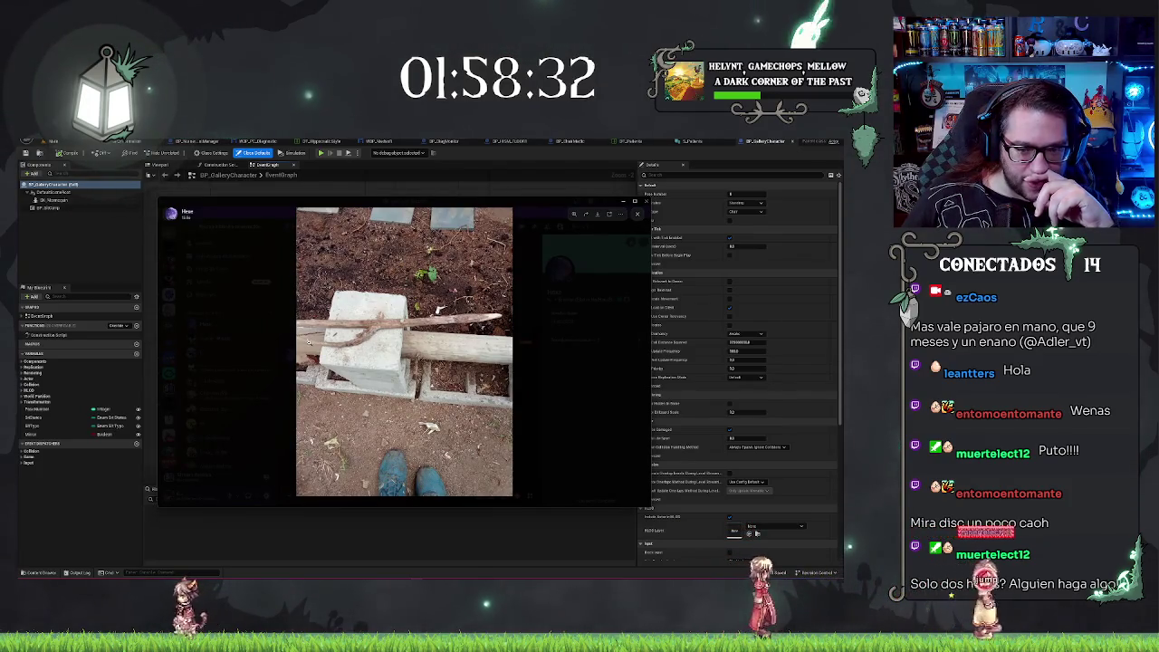
# Zoom in and out on the concrete-block photo, then return to the event graph.
pyautogui.click(431, 334)
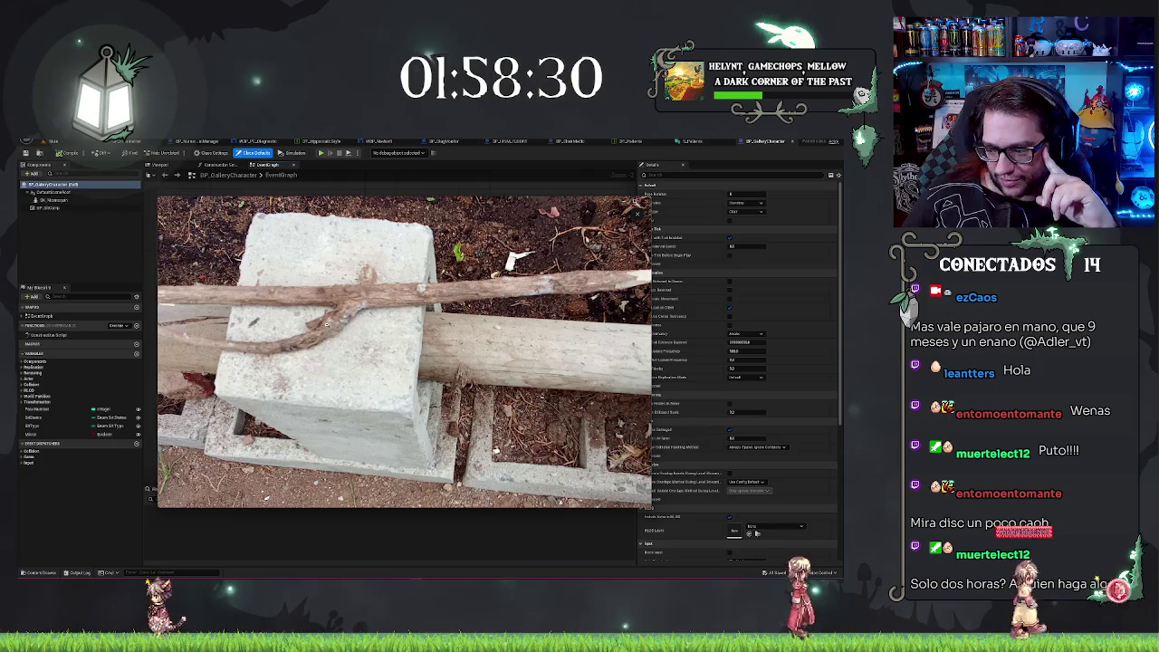
pyautogui.click(328, 324)
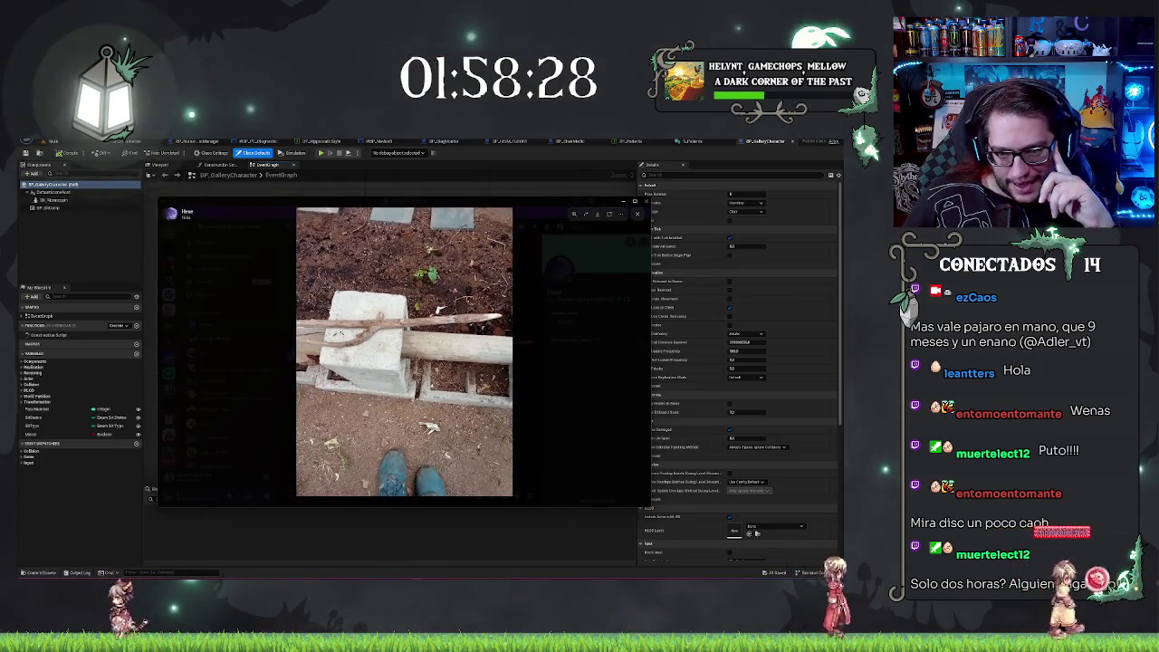
pyautogui.click(404, 348)
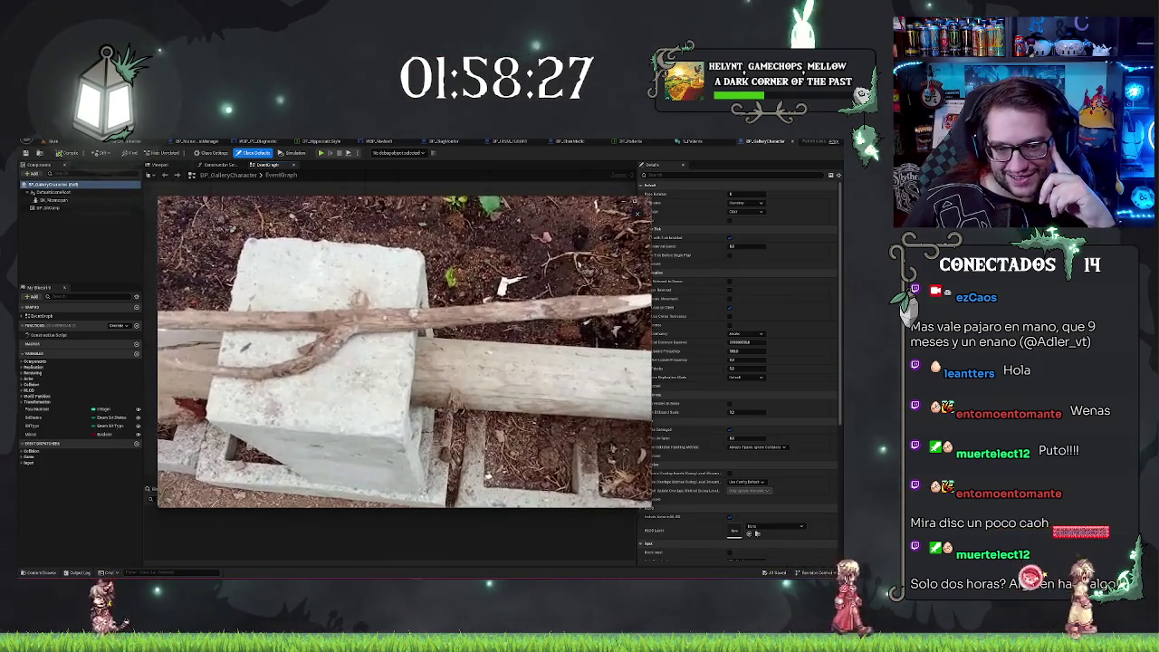
pyautogui.click(416, 186)
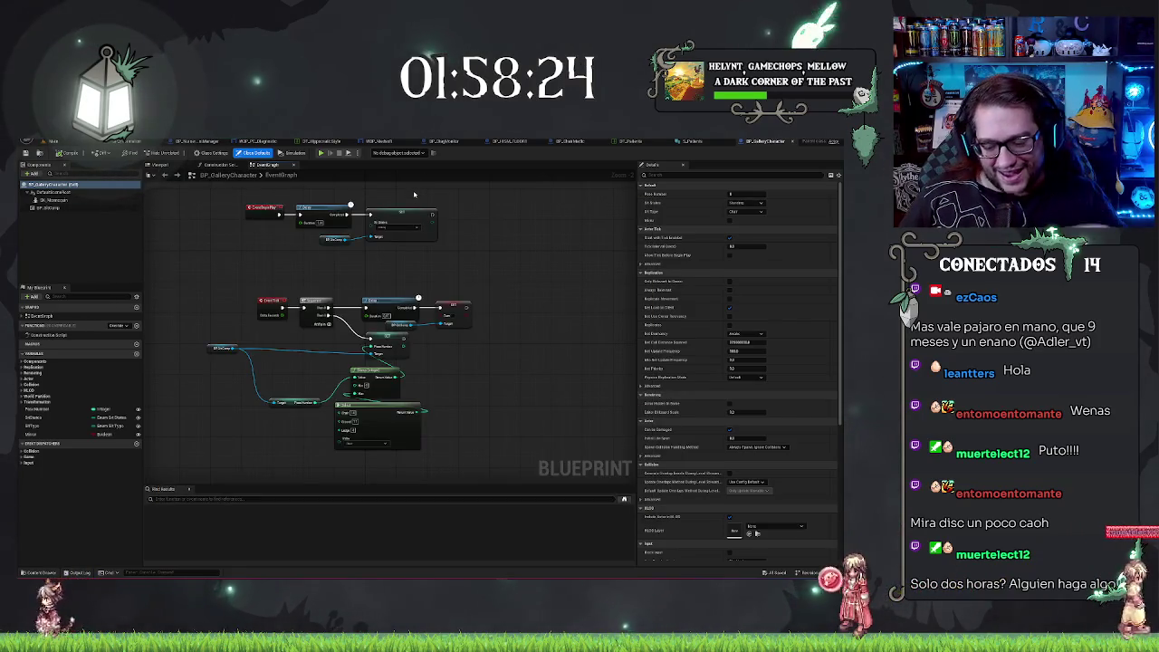
pyautogui.hotkey('alt', 'Tab')
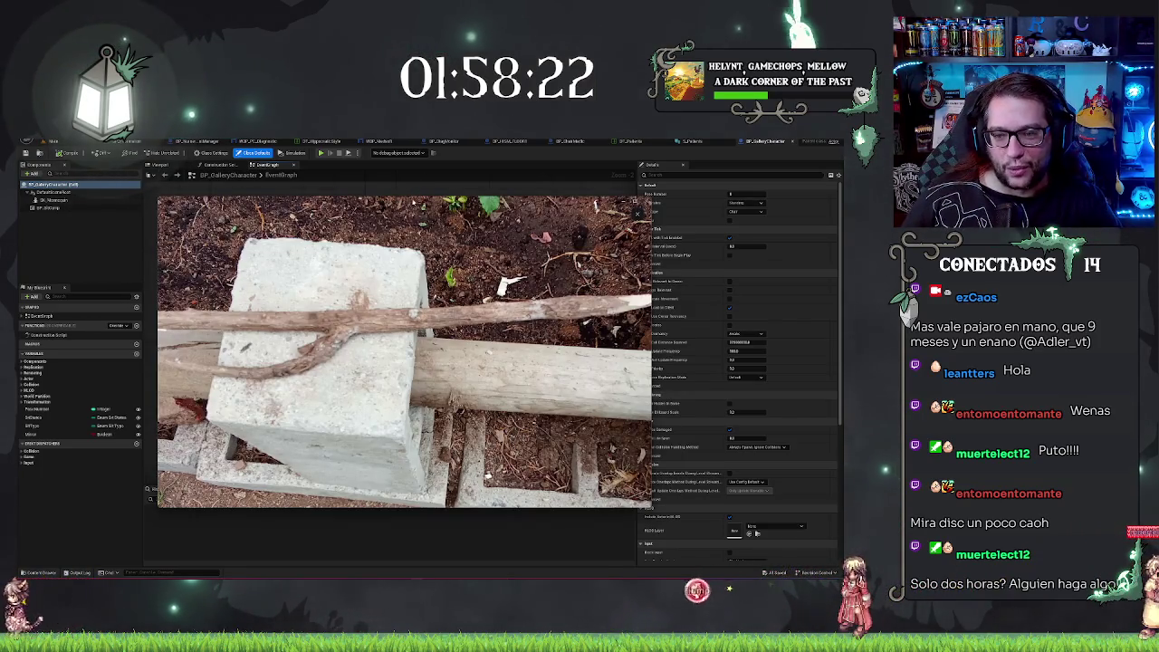
pyautogui.hotkey('alt', 'Tab')
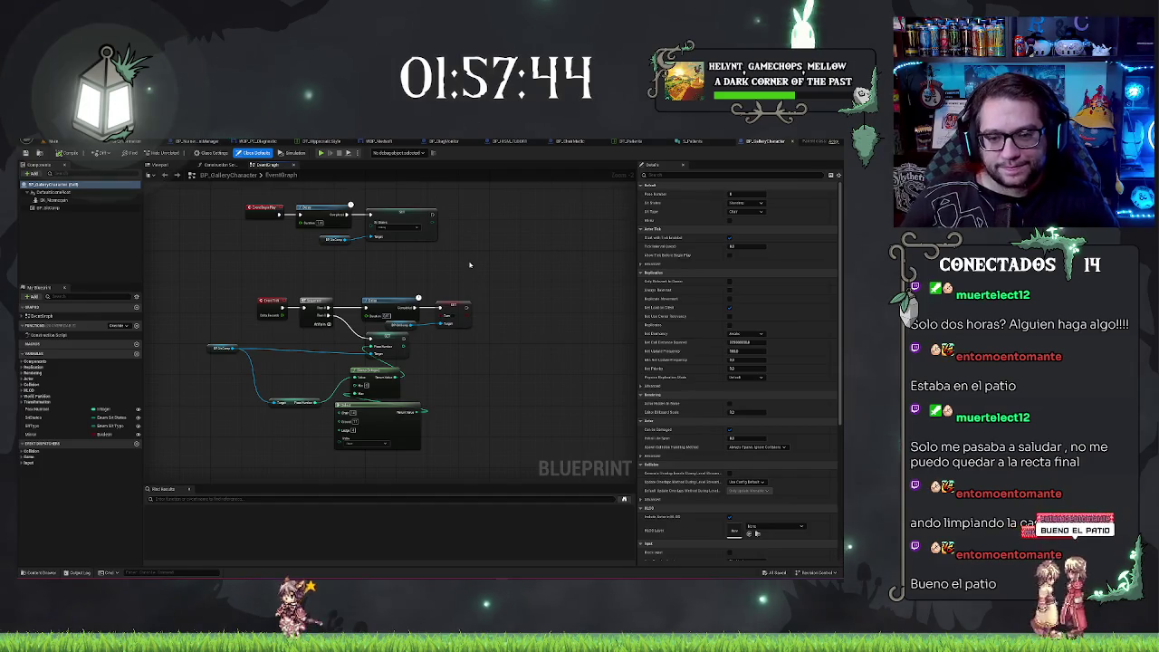
# Check the available states on the Set States node without changing them.
pyautogui.moveTo(468, 261); pyautogui.dragTo(488, 259)
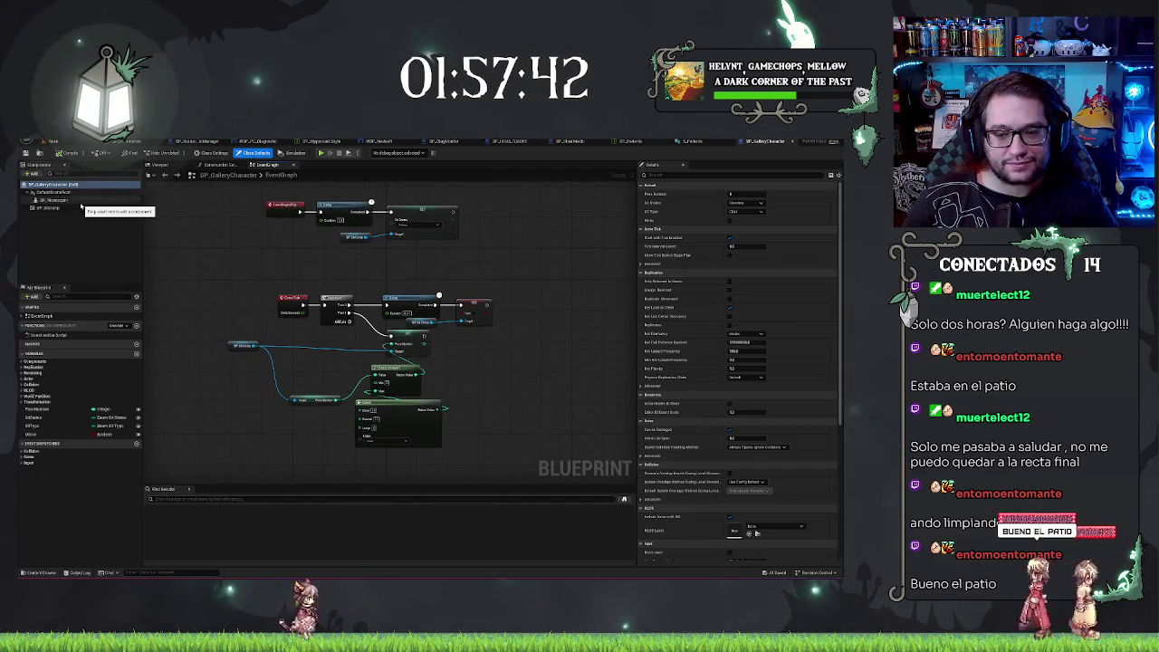
pyautogui.scroll(2, 307, 264)
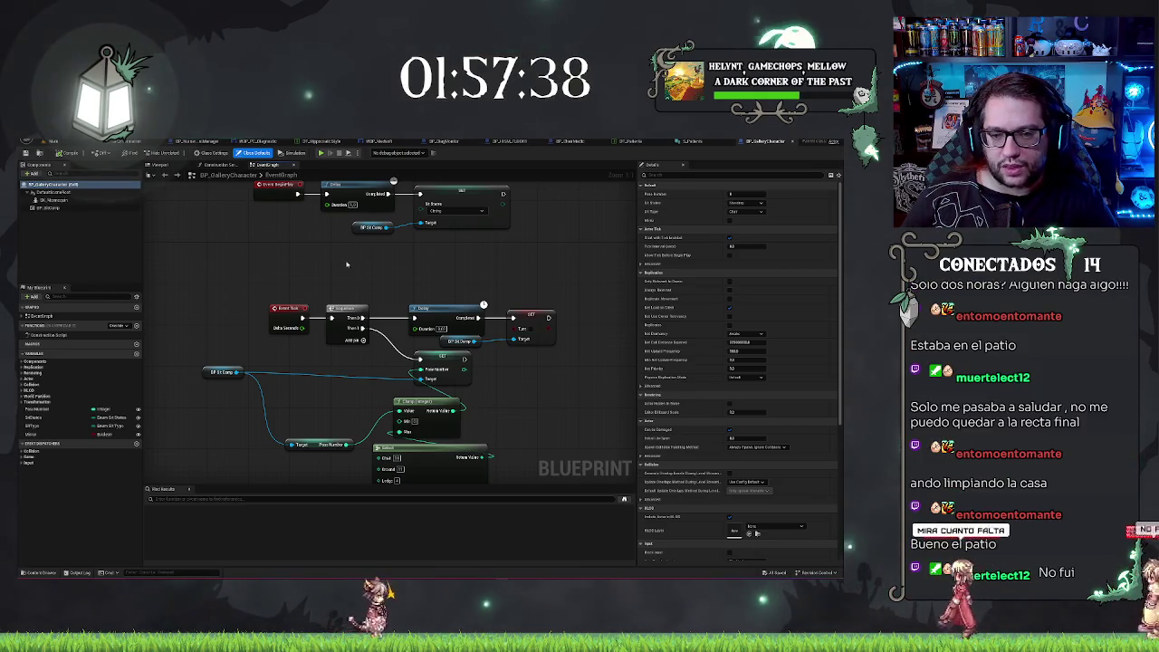
pyautogui.moveTo(347, 264)
pyautogui.mouseDown()
pyautogui.moveTo(295, 356)
pyautogui.moveTo(319, 323)
pyautogui.mouseUp()
pyautogui.click(425, 268)
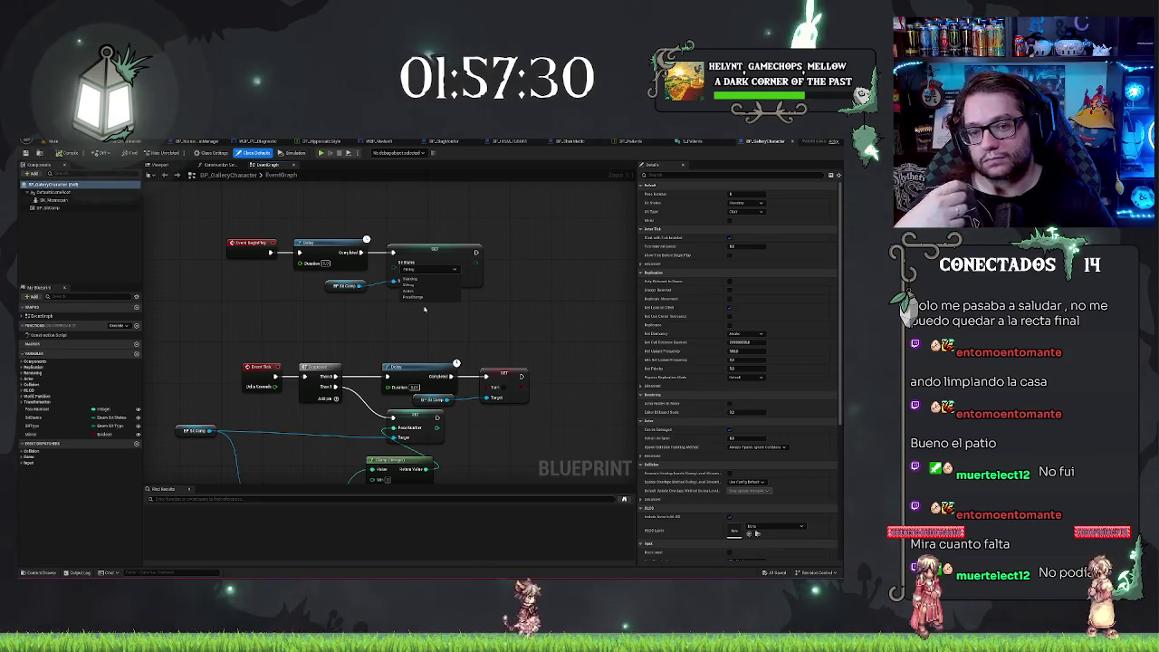
pyautogui.click(417, 317)
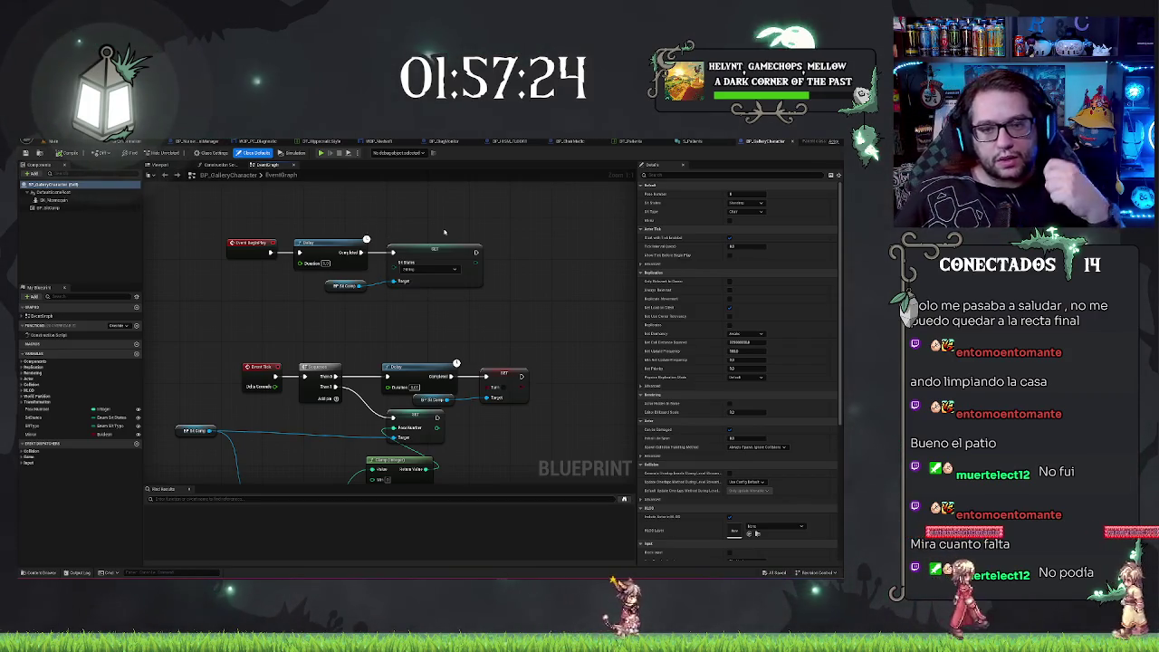
pyautogui.scroll(-3, 472, 222)
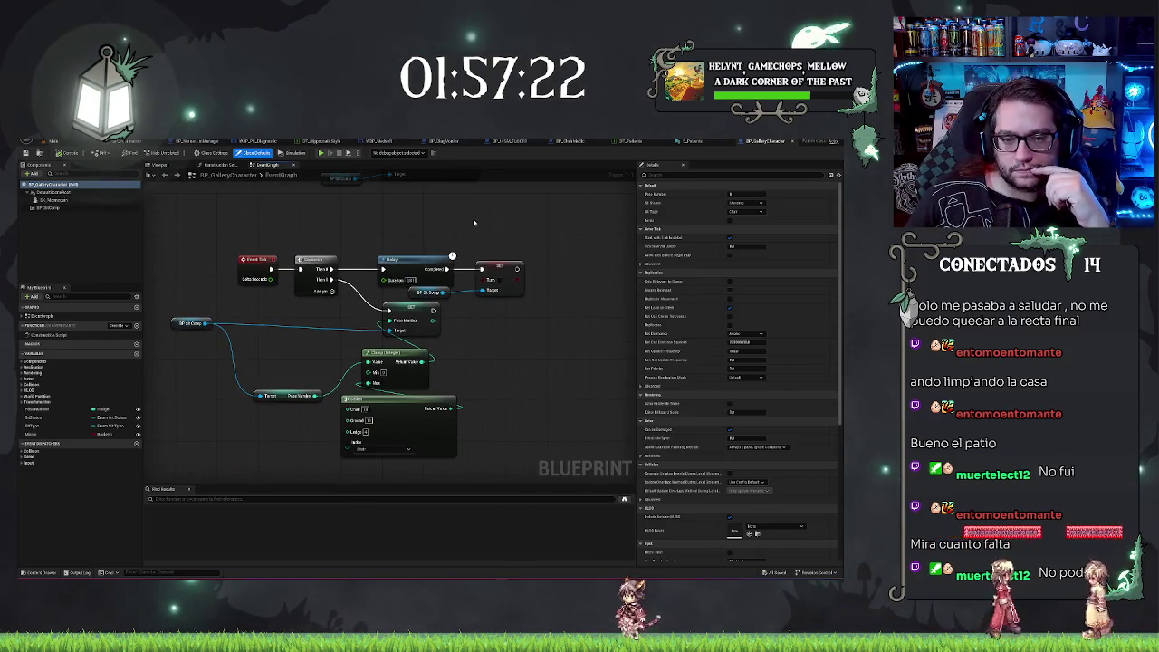
# Inspect the Details of the sit component and the Mannequin mesh component.
pyautogui.click(259, 274)
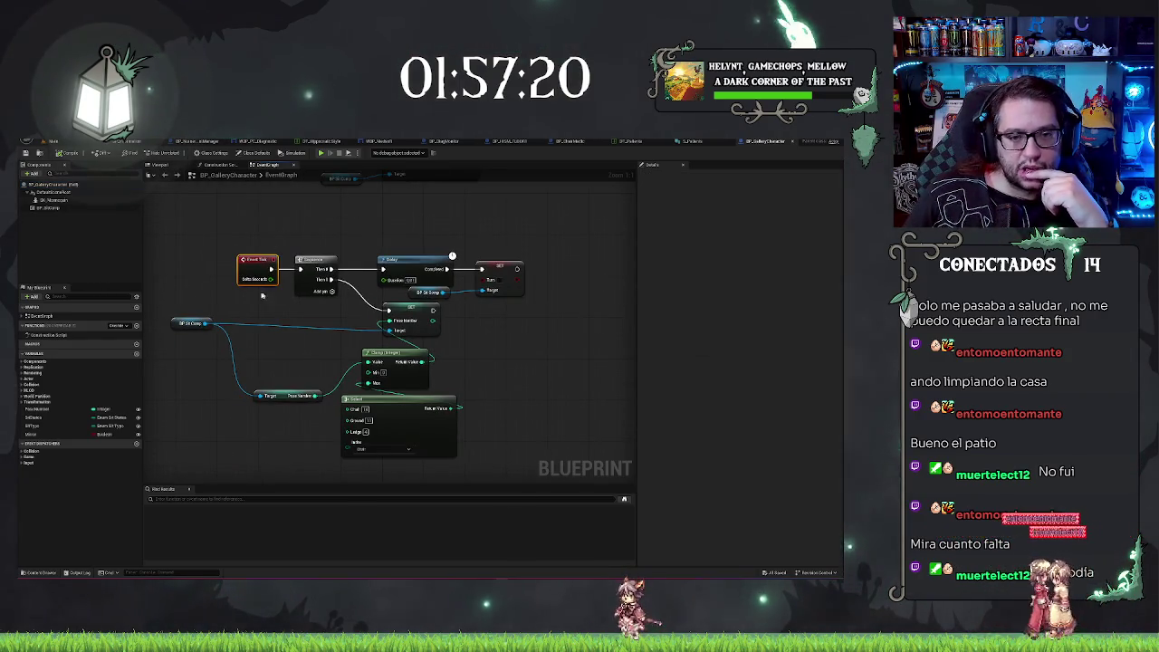
pyautogui.click(41, 208)
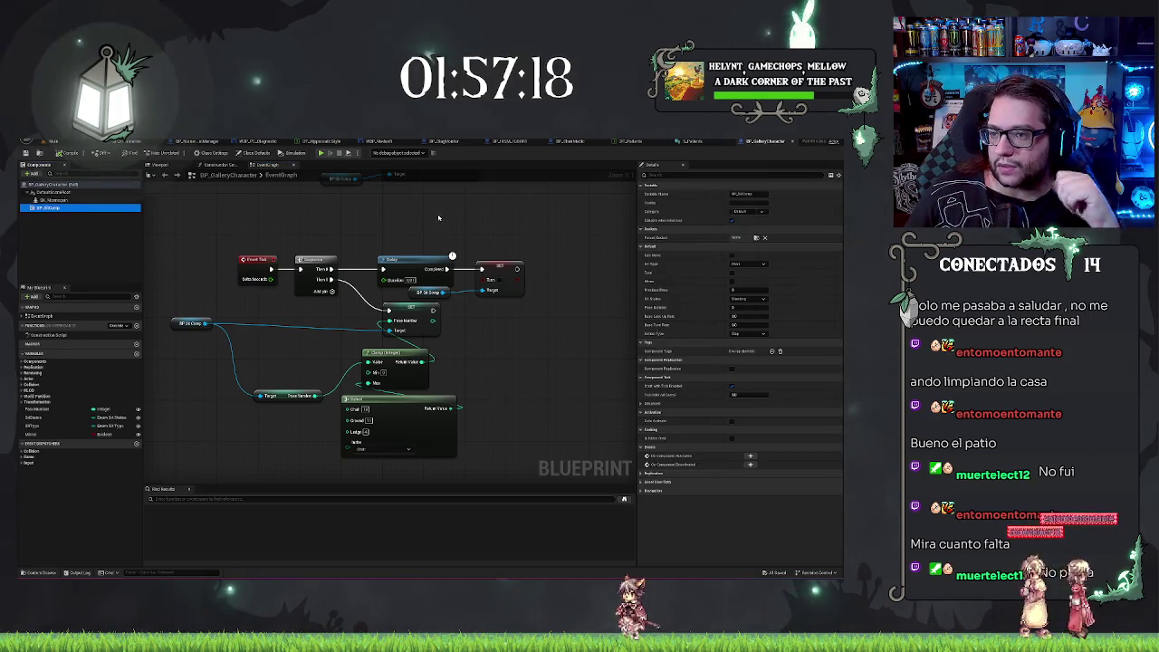
pyautogui.click(55, 199)
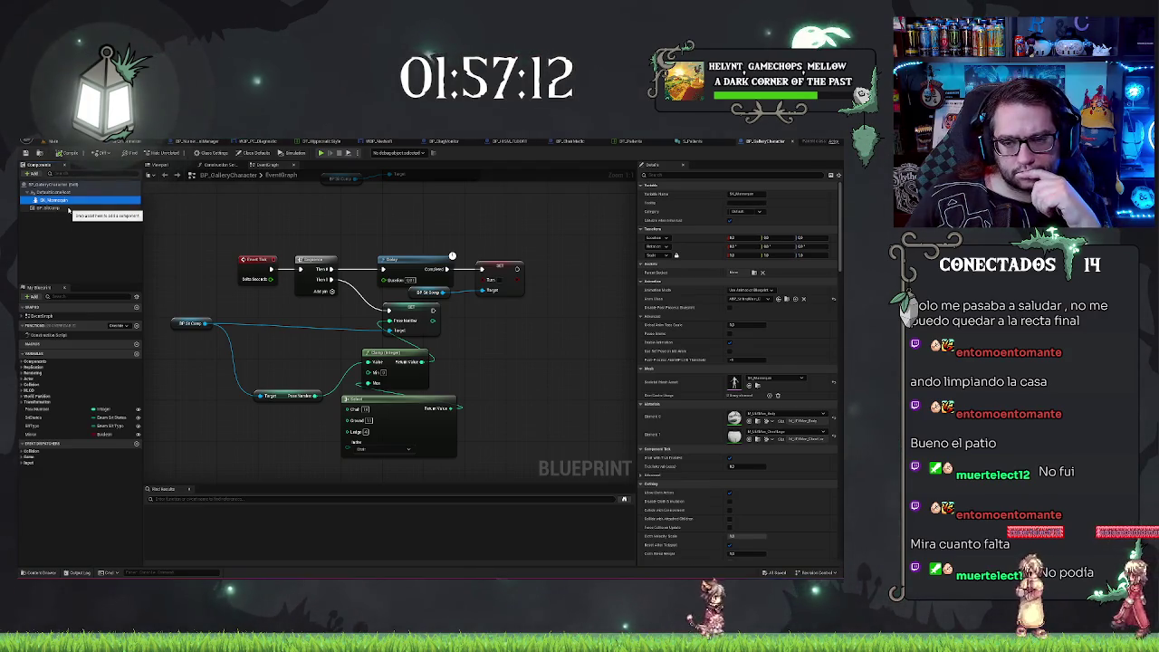
pyautogui.click(528, 238)
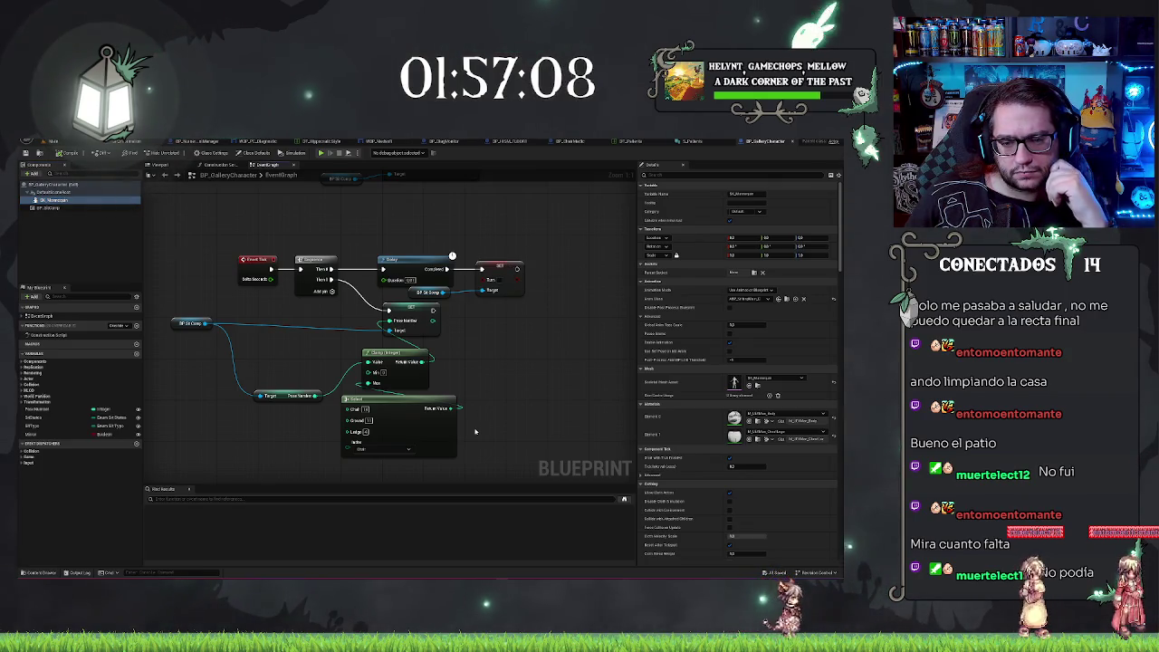
# Check the Select node's Wall, Ground and Ledge options and view BP_SitComp's properties.
pyautogui.click(385, 450)
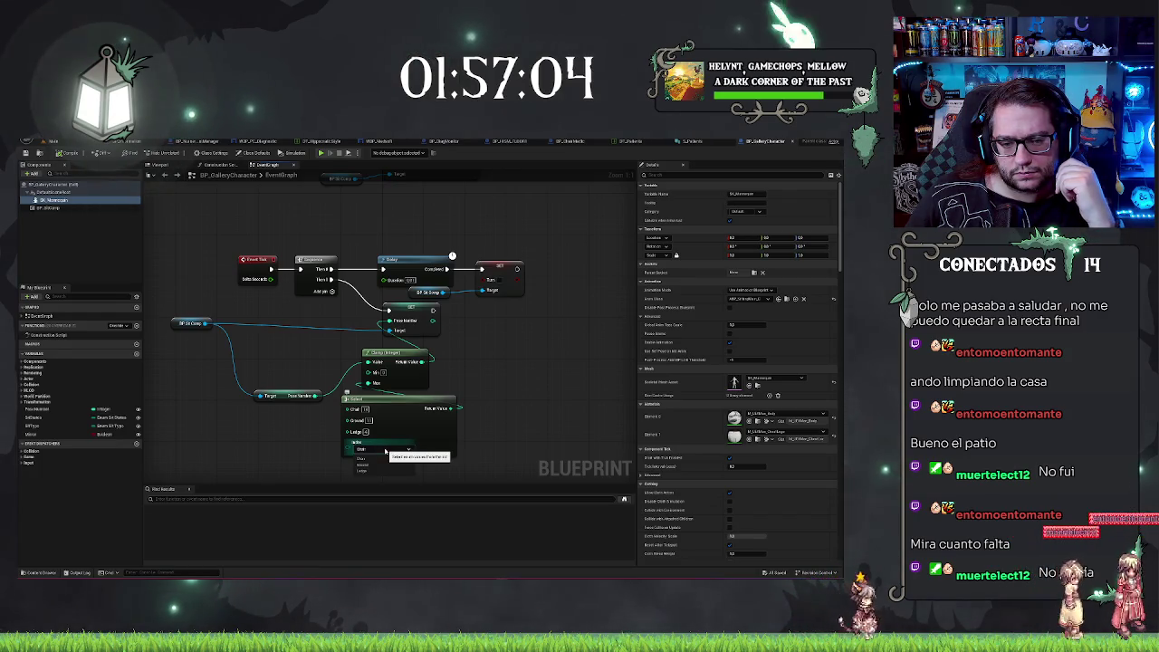
pyautogui.click(266, 449)
pyautogui.moveTo(266, 448); pyautogui.dragTo(302, 454)
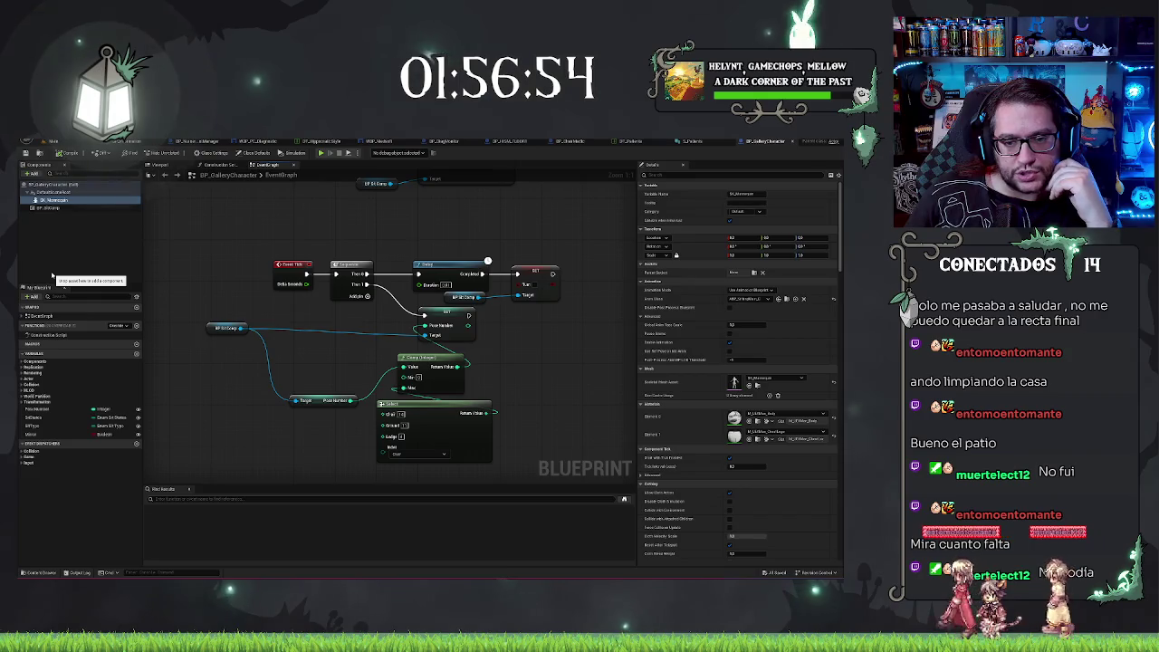
pyautogui.click(65, 208)
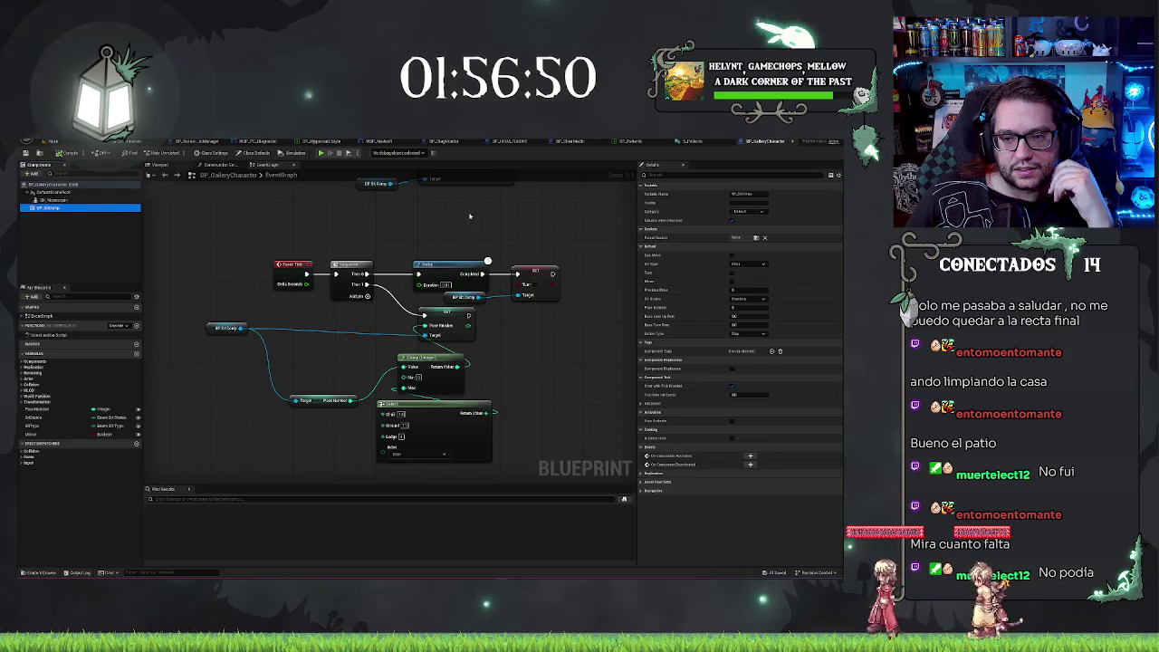
pyautogui.moveTo(470, 215); pyautogui.dragTo(410, 357)
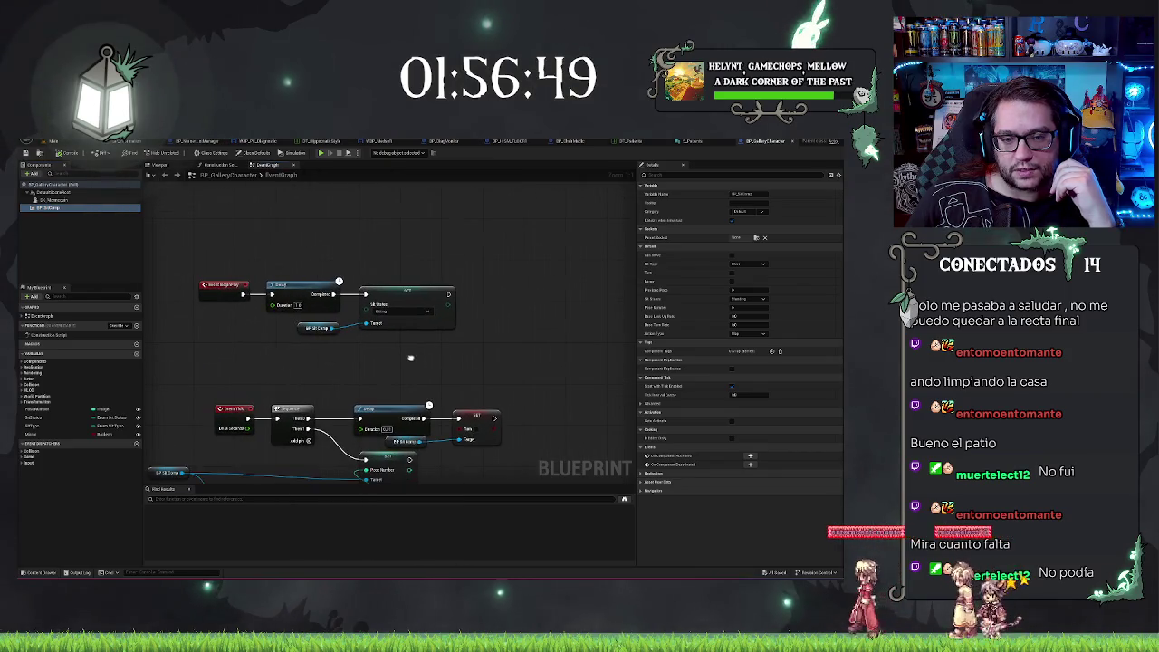
# Open the BP_SitComp component's blueprint in its own editor, then return to BP_GalleryCharacter.
pyautogui.rightClick(49, 208)
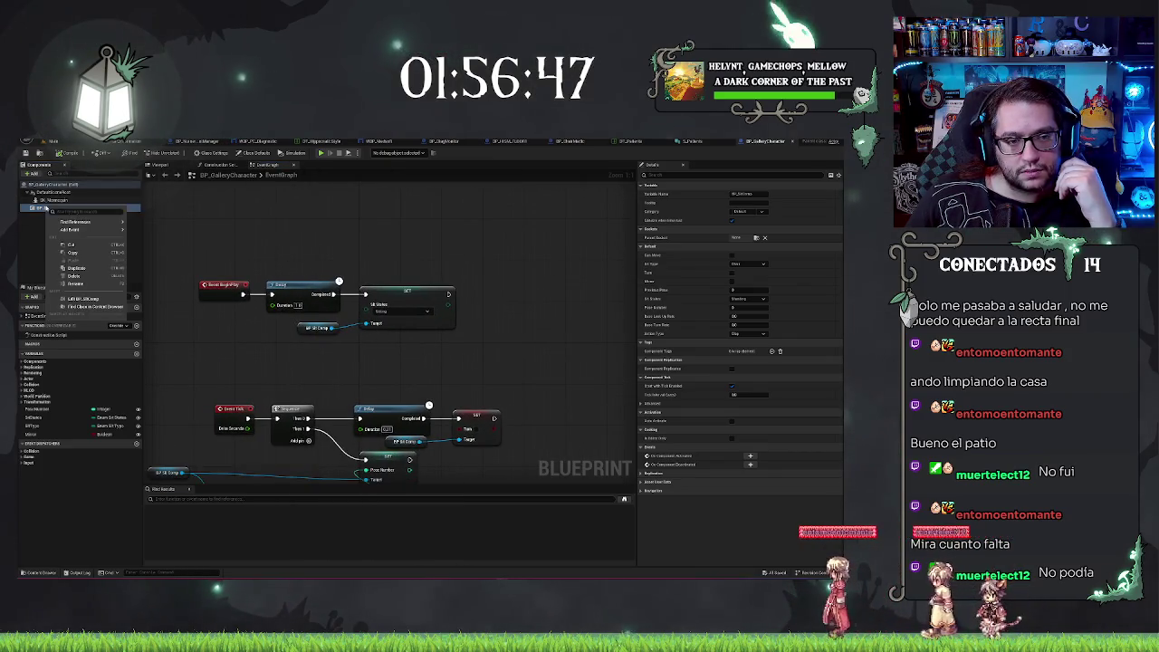
pyautogui.click(86, 299)
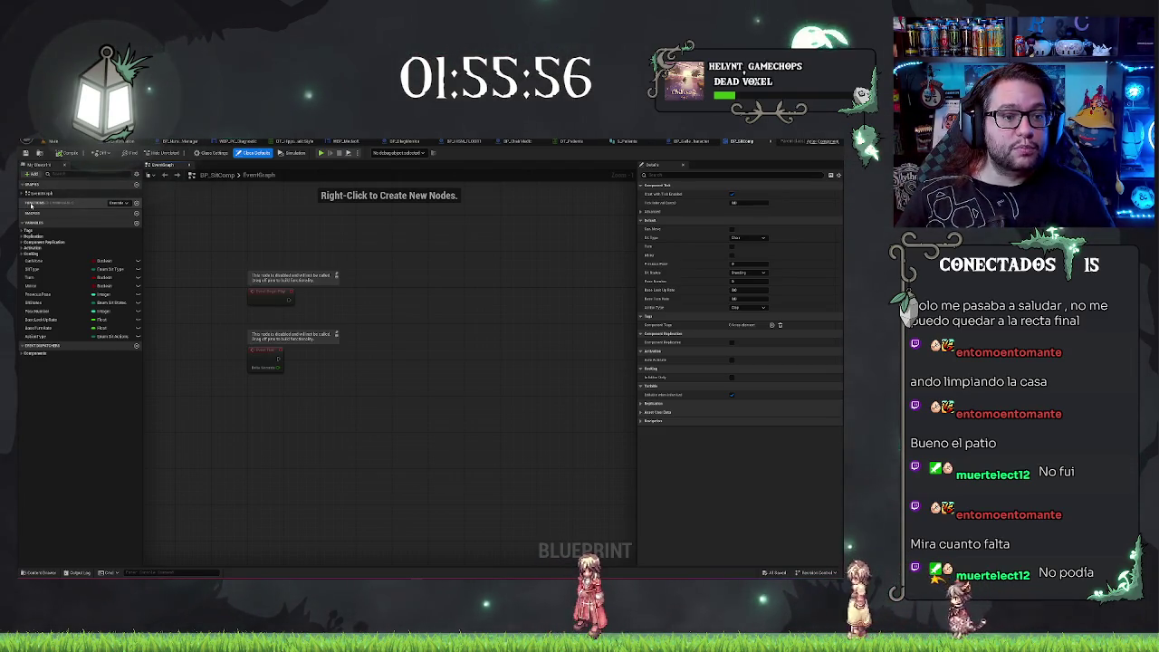
pyautogui.click(697, 142)
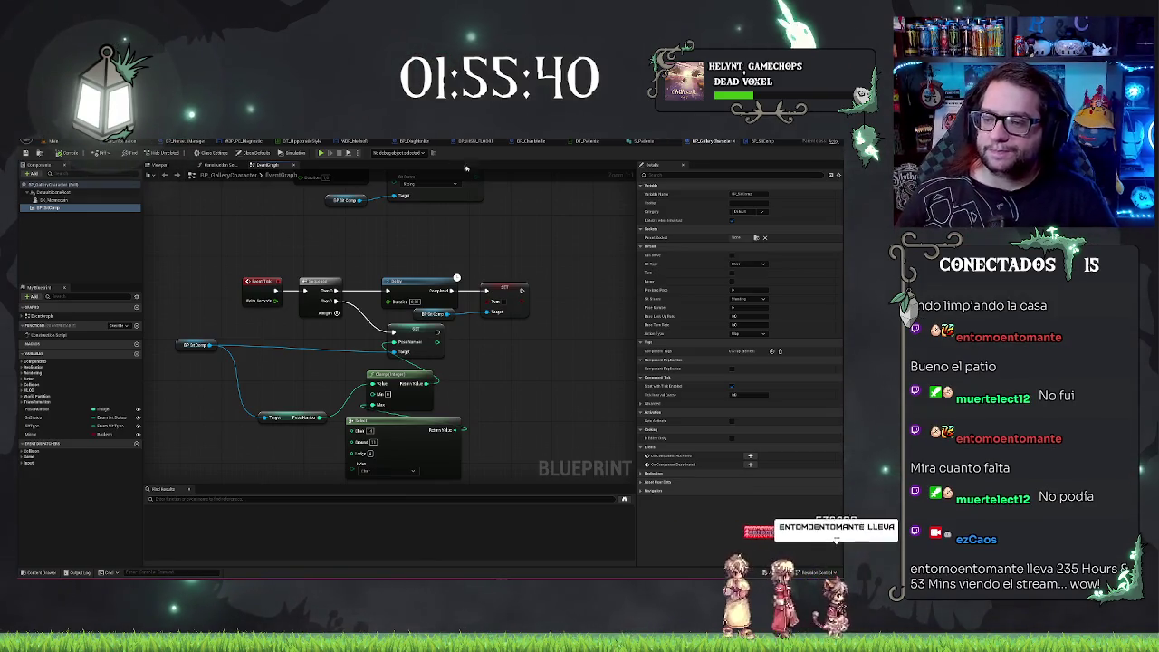
# Review the BP_SitComp component's Details, keeping sit type Chair and action type Clip.
pyautogui.click(54, 199)
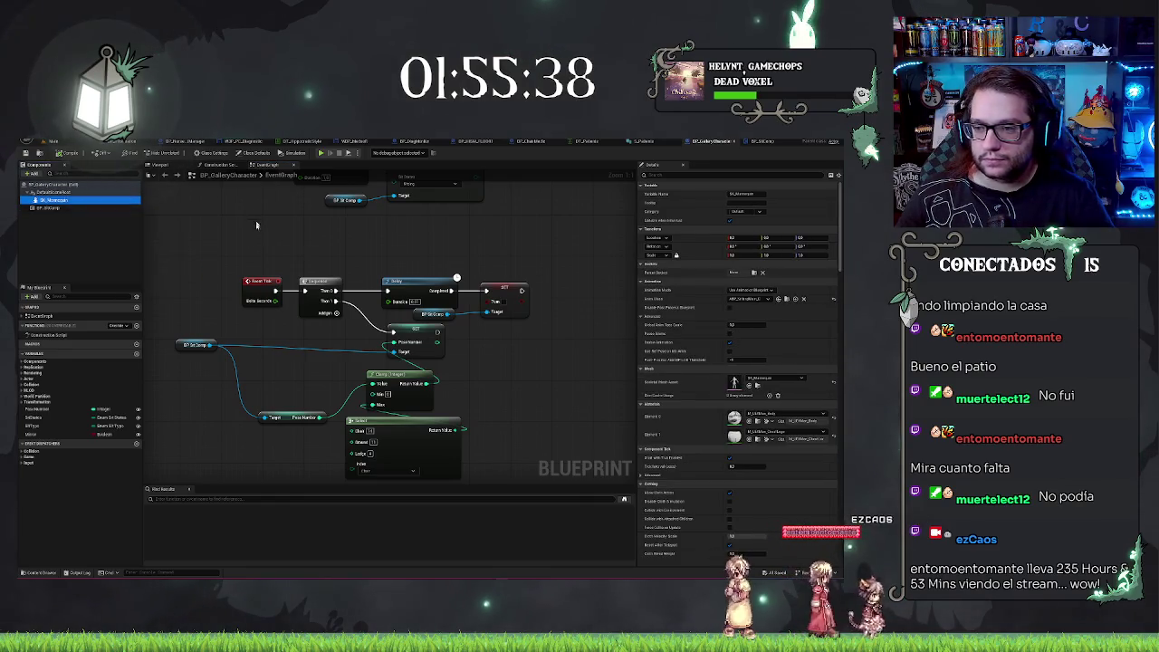
pyautogui.click(56, 207)
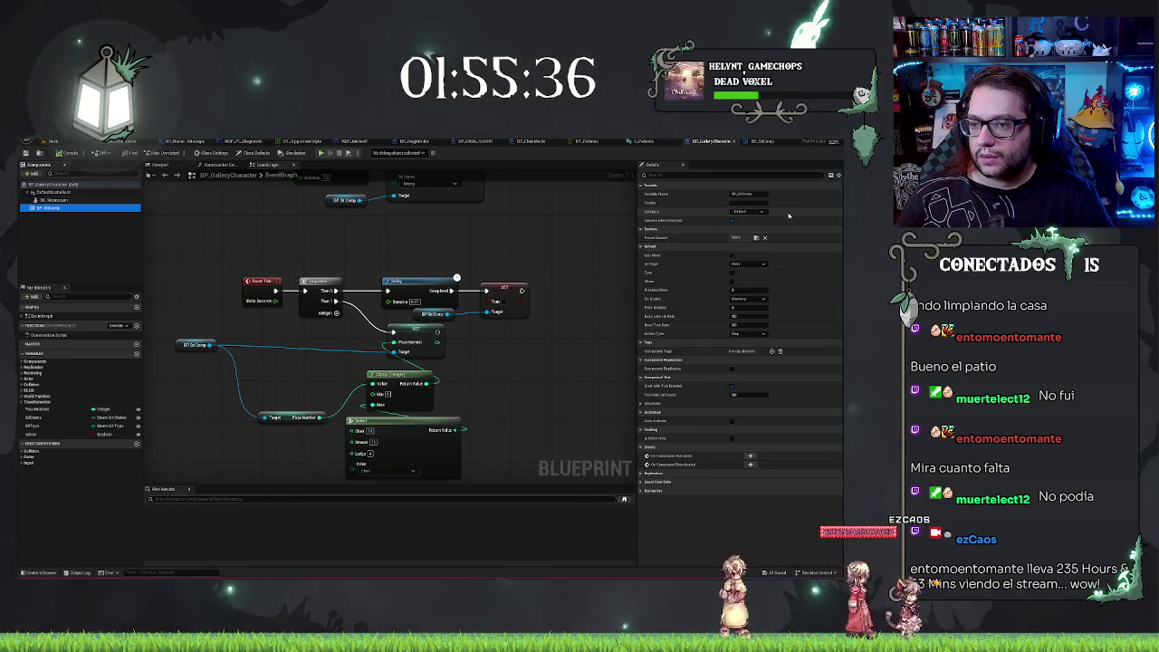
pyautogui.click(763, 264)
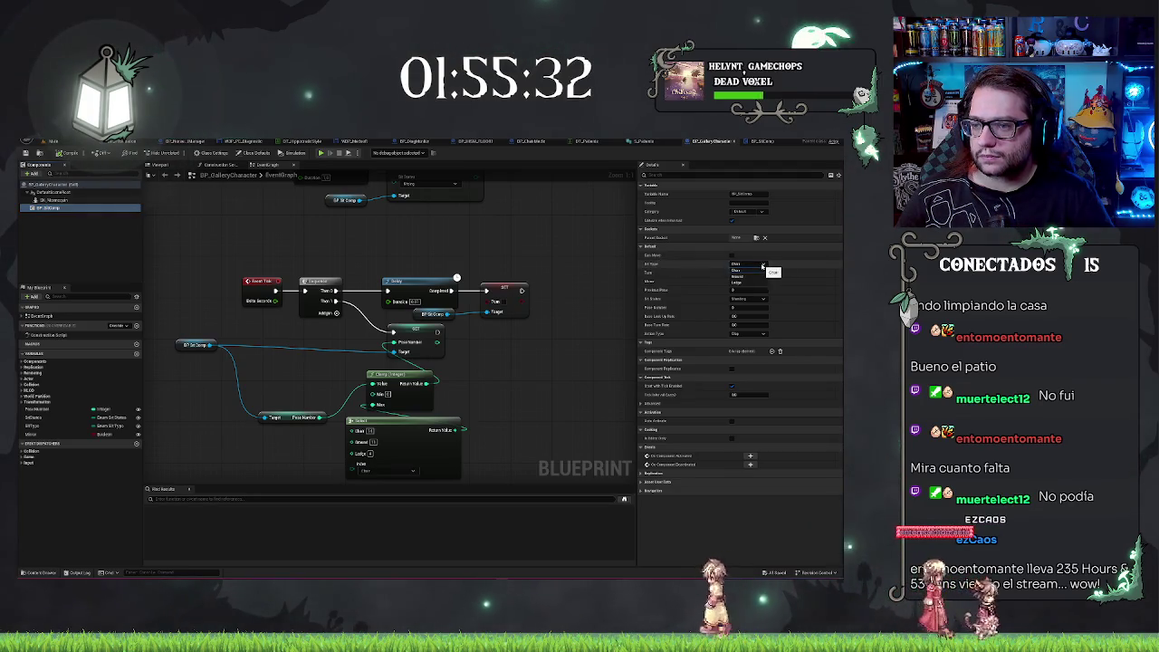
pyautogui.click(763, 269)
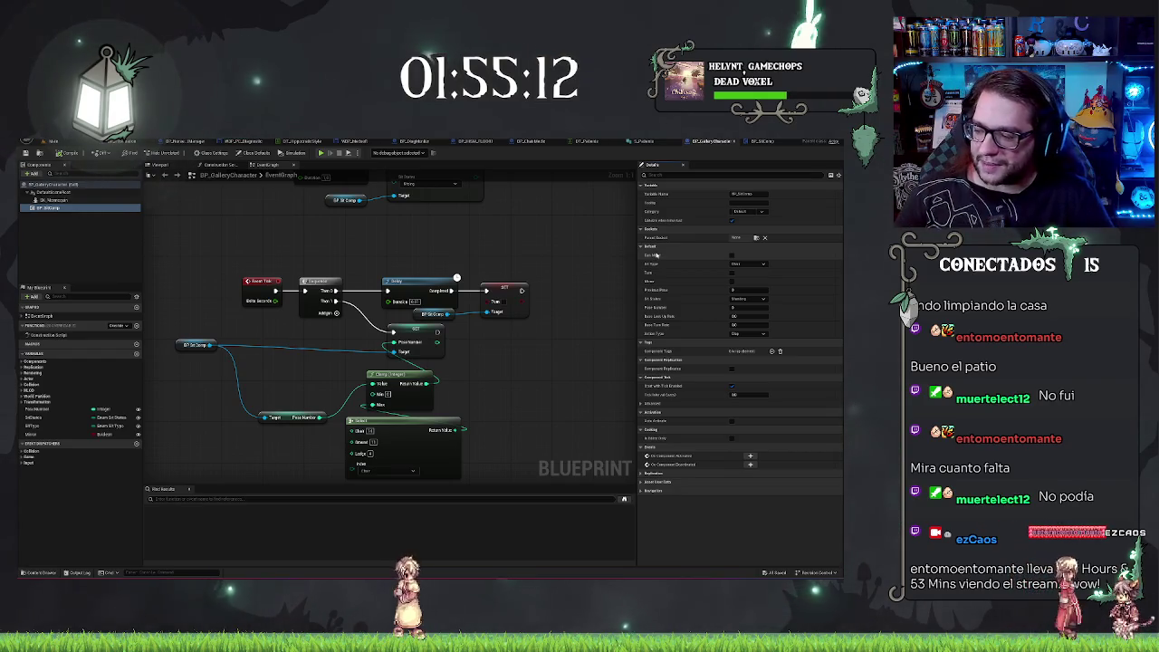
pyautogui.click(743, 334)
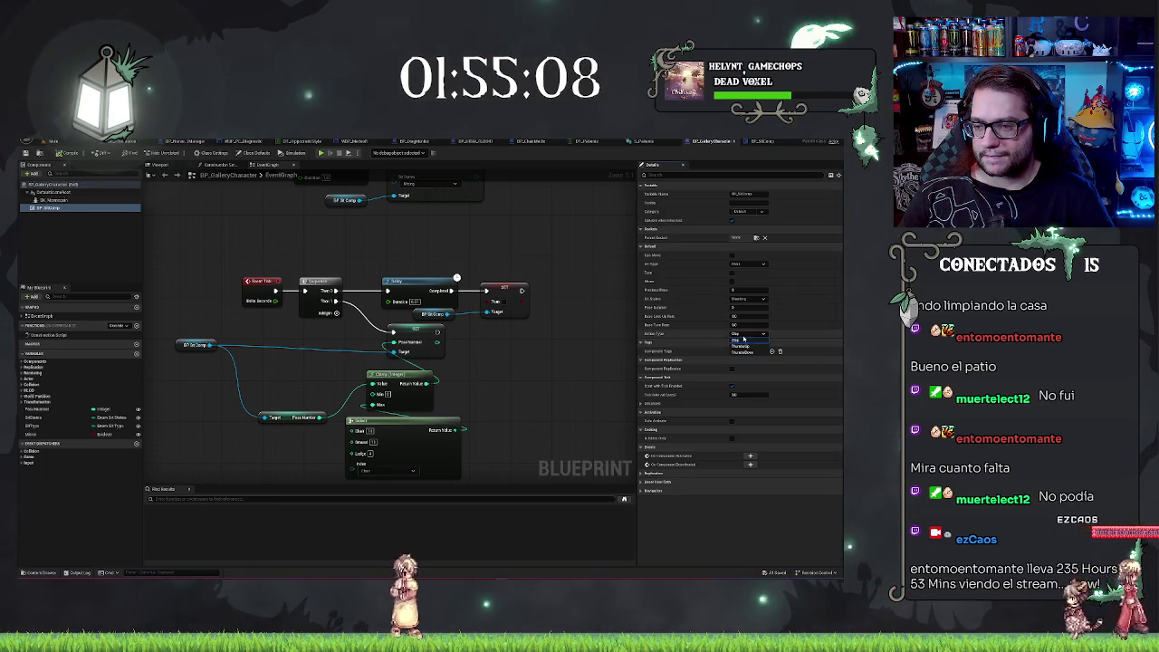
pyautogui.click(743, 338)
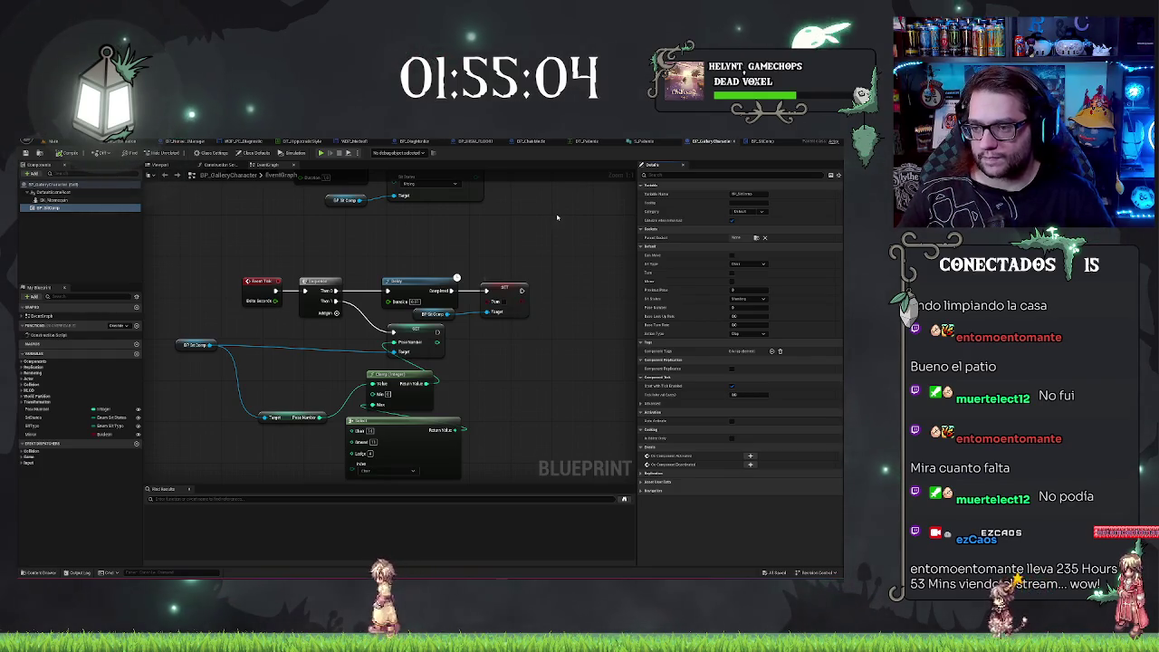
# Recentre the event graph and go back to the hospital office level.
pyautogui.scroll(2, 557, 217)
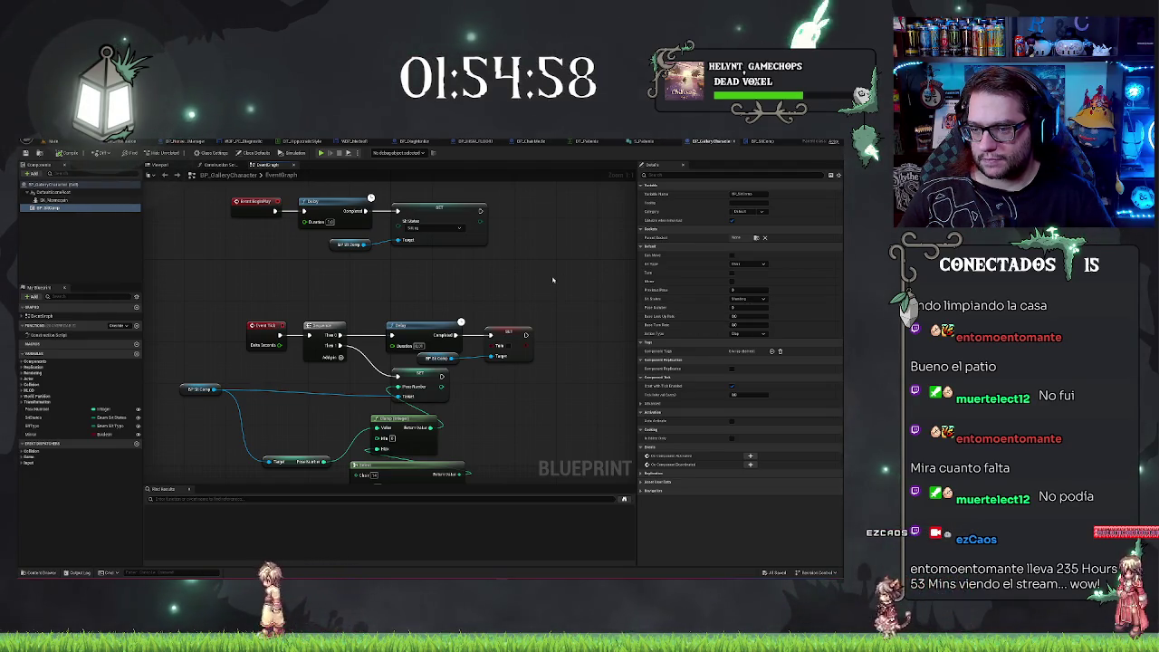
pyautogui.scroll(1, 552, 280)
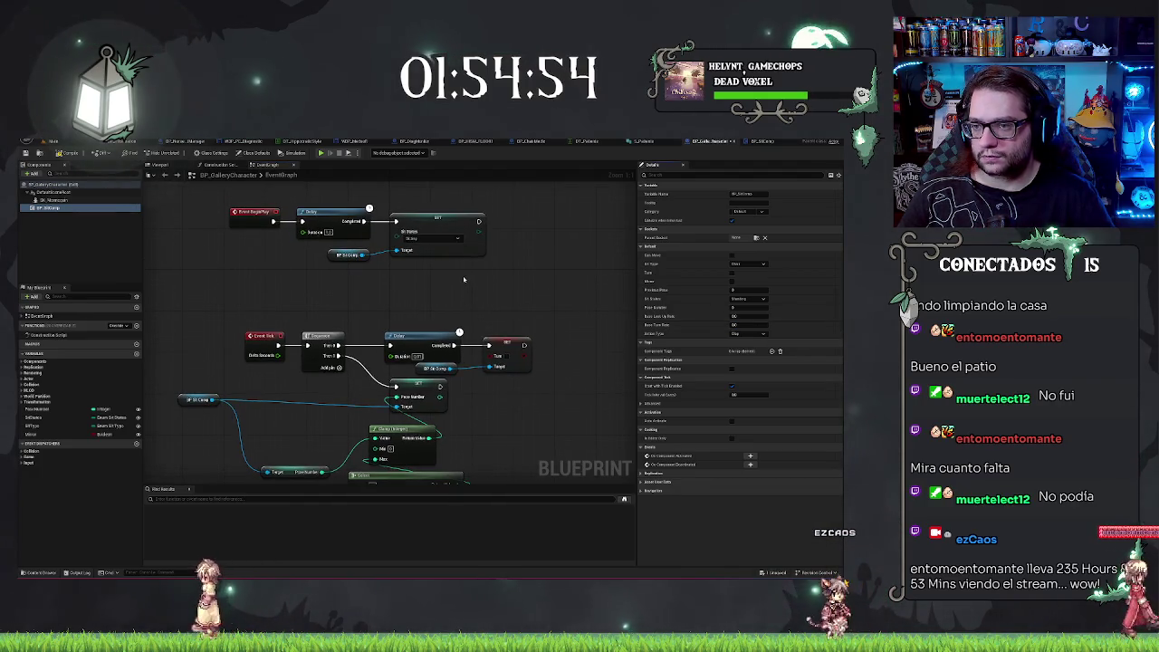
pyautogui.moveTo(464, 279); pyautogui.dragTo(515, 297)
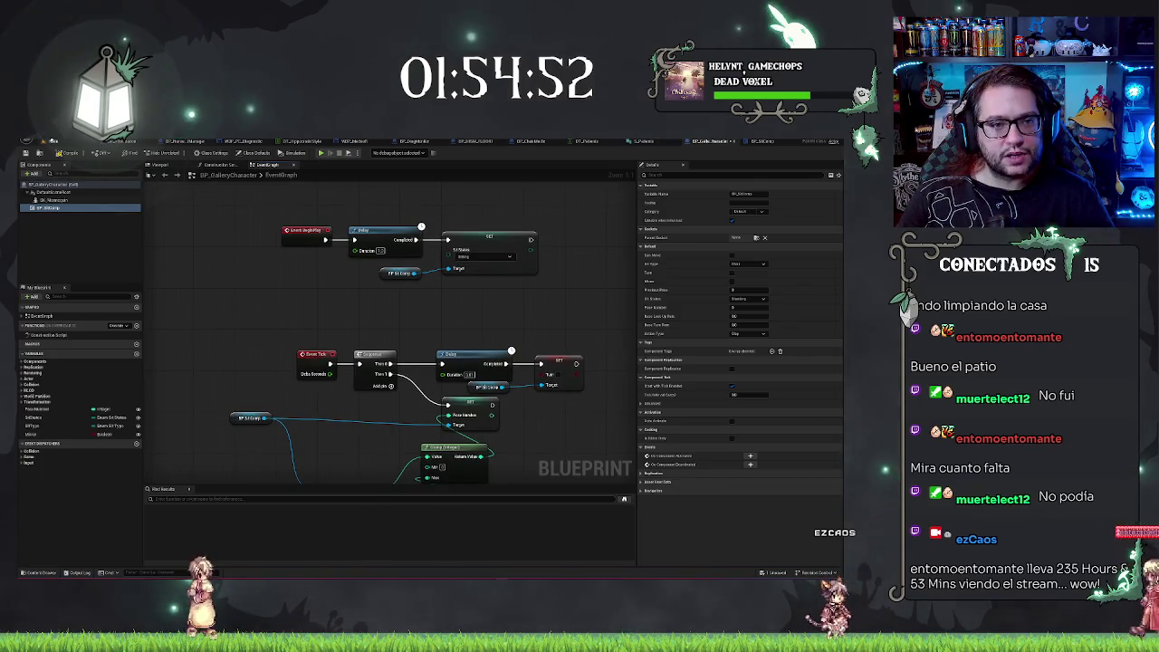
pyautogui.click(49, 140)
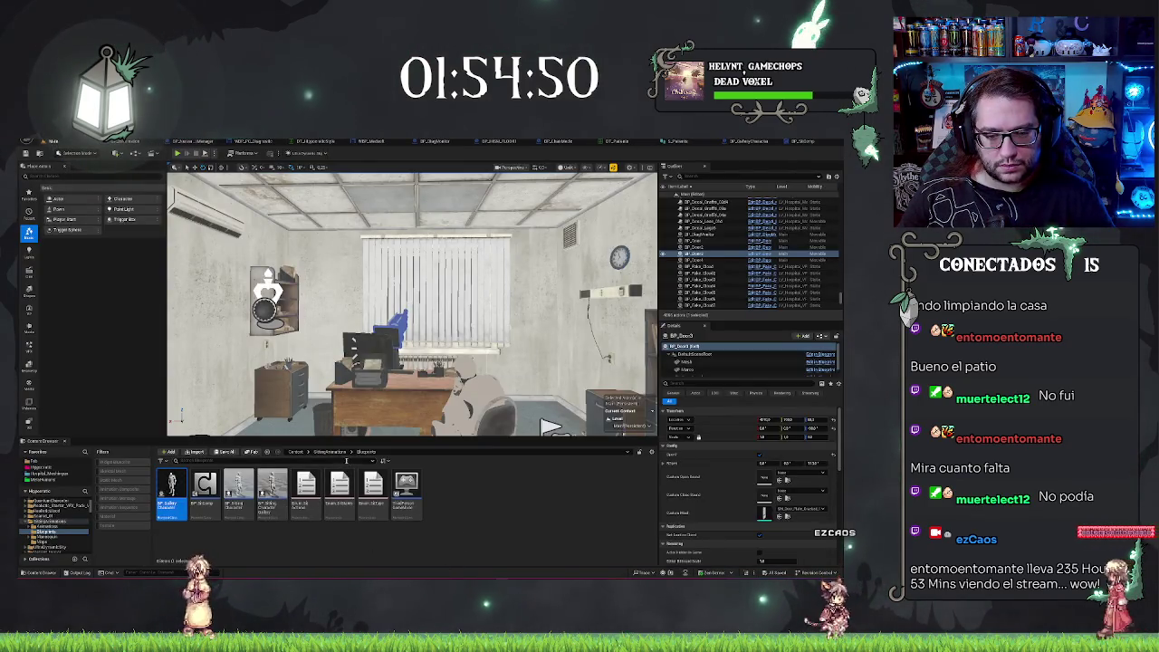
# Go from SittingAnimations into its Maps folder and load the DemoMap level.
pyautogui.click(335, 452)
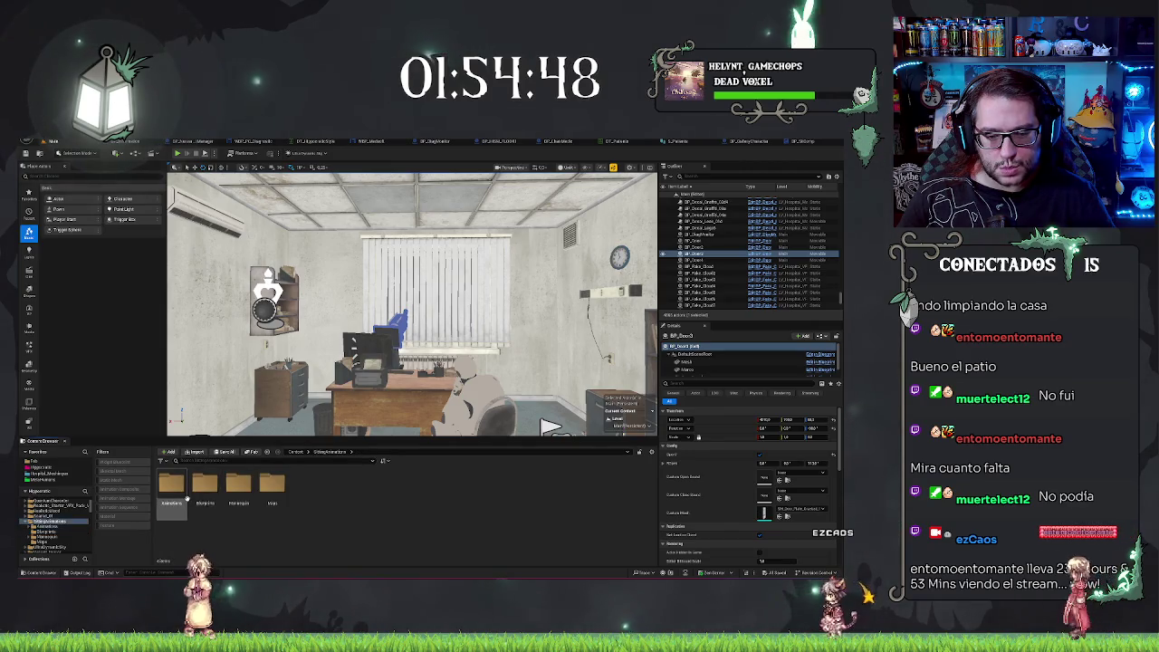
pyautogui.doubleClick(286, 499)
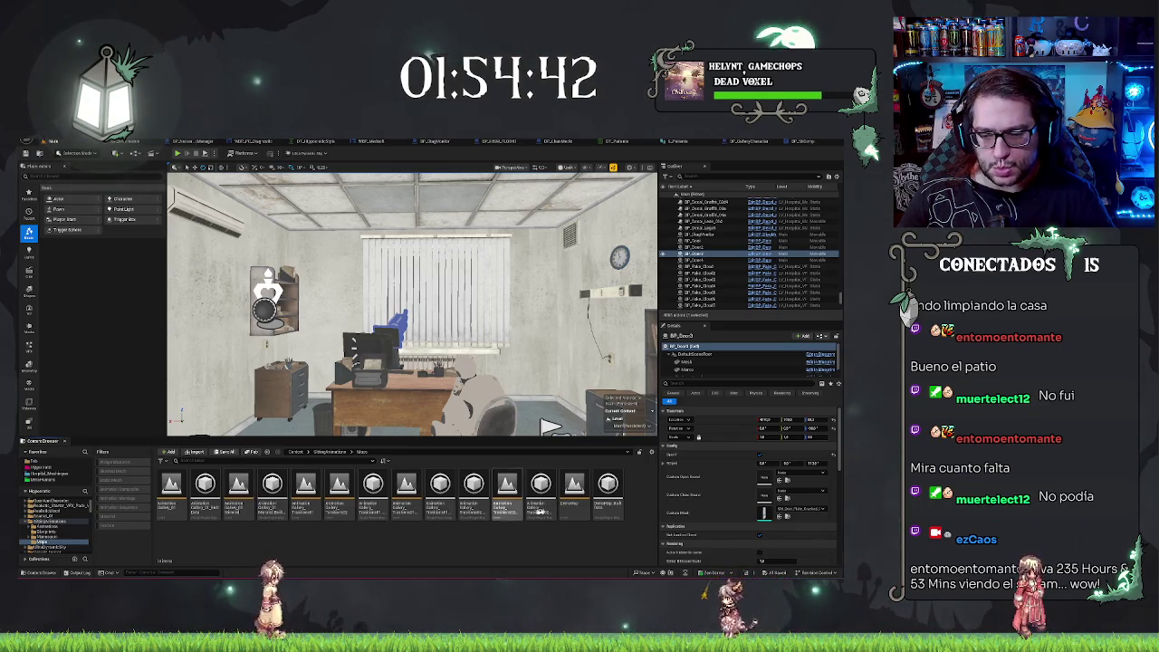
pyautogui.doubleClick(585, 504)
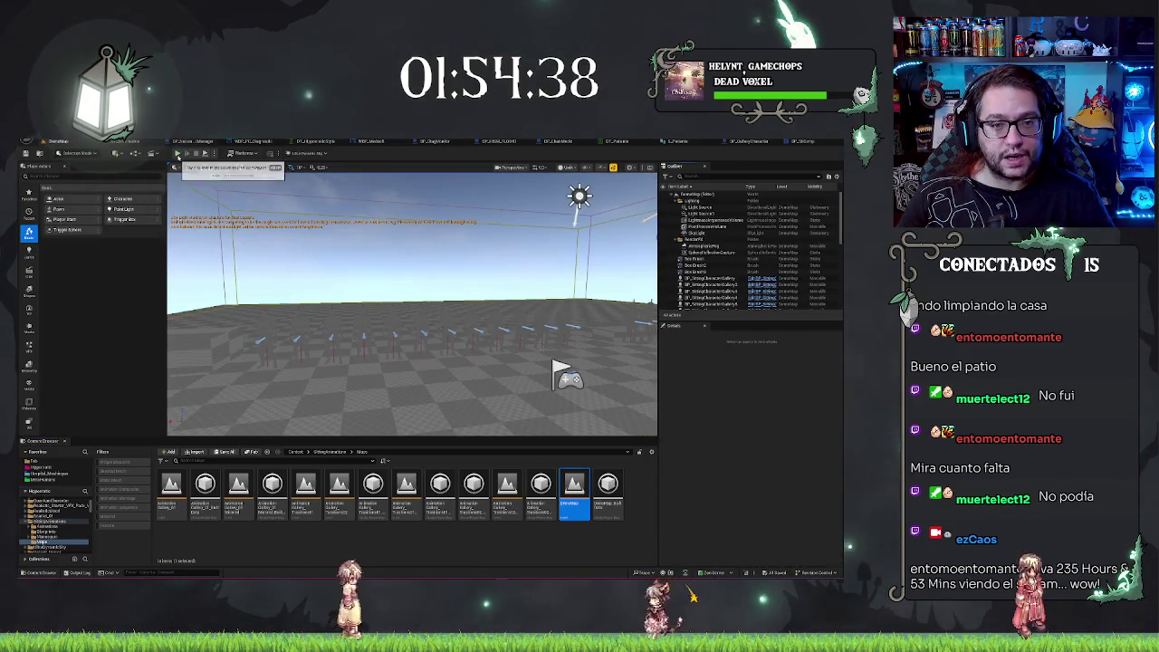
pyautogui.click(177, 154)
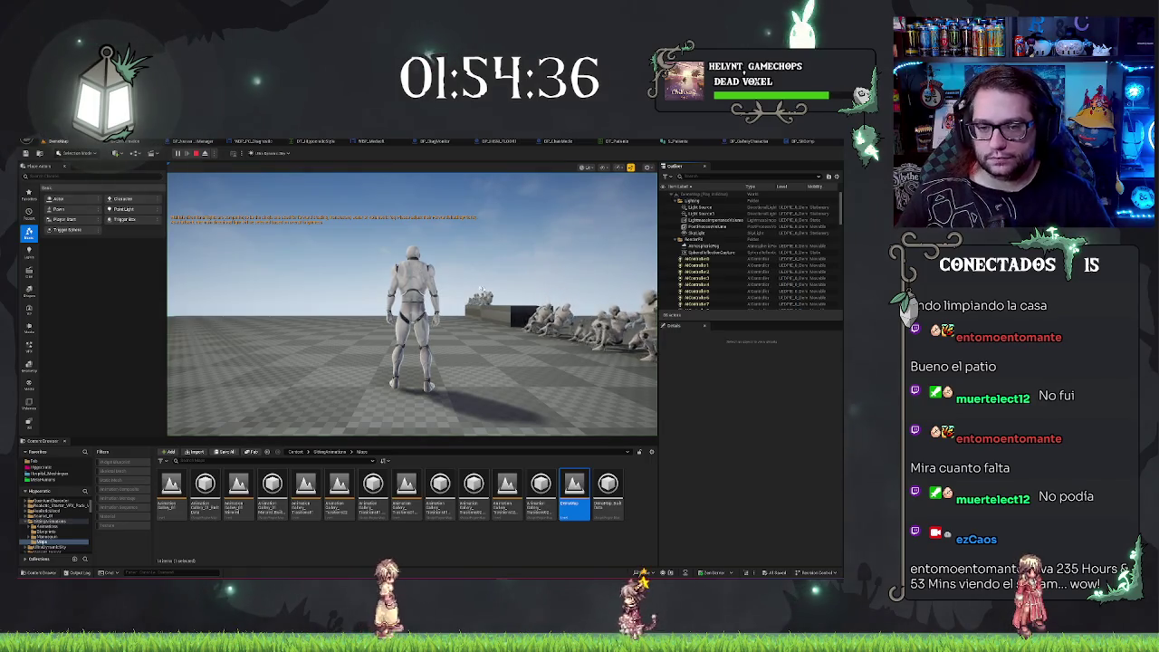
pyautogui.click(480, 290)
pyautogui.press('w')
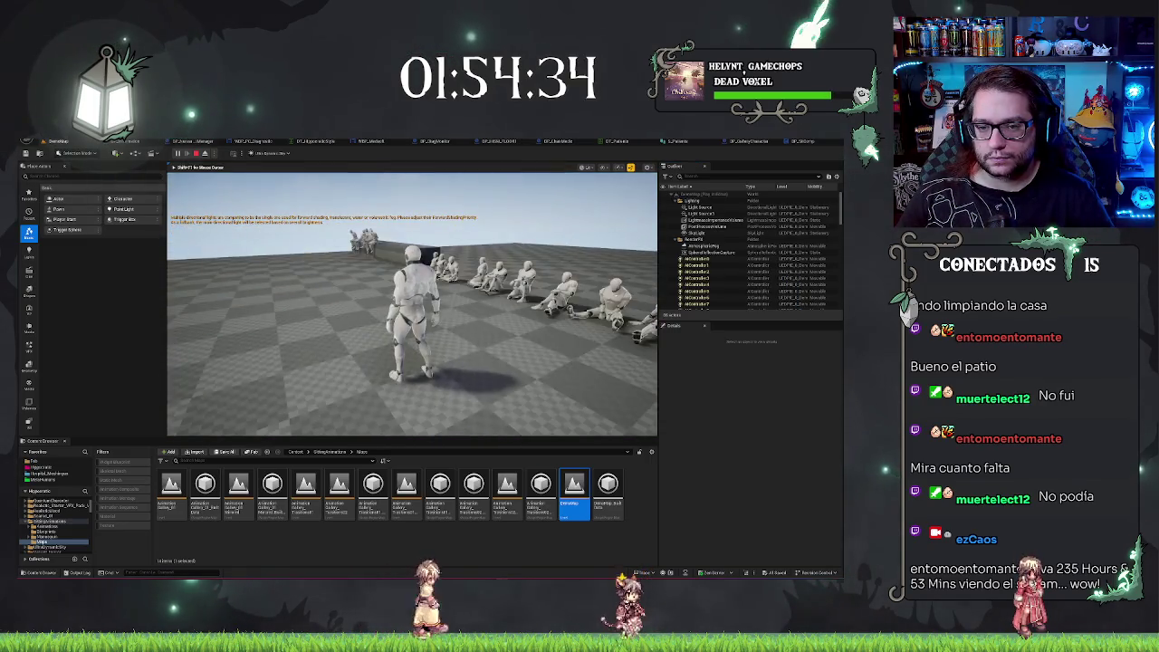
pyautogui.moveTo(412, 303)
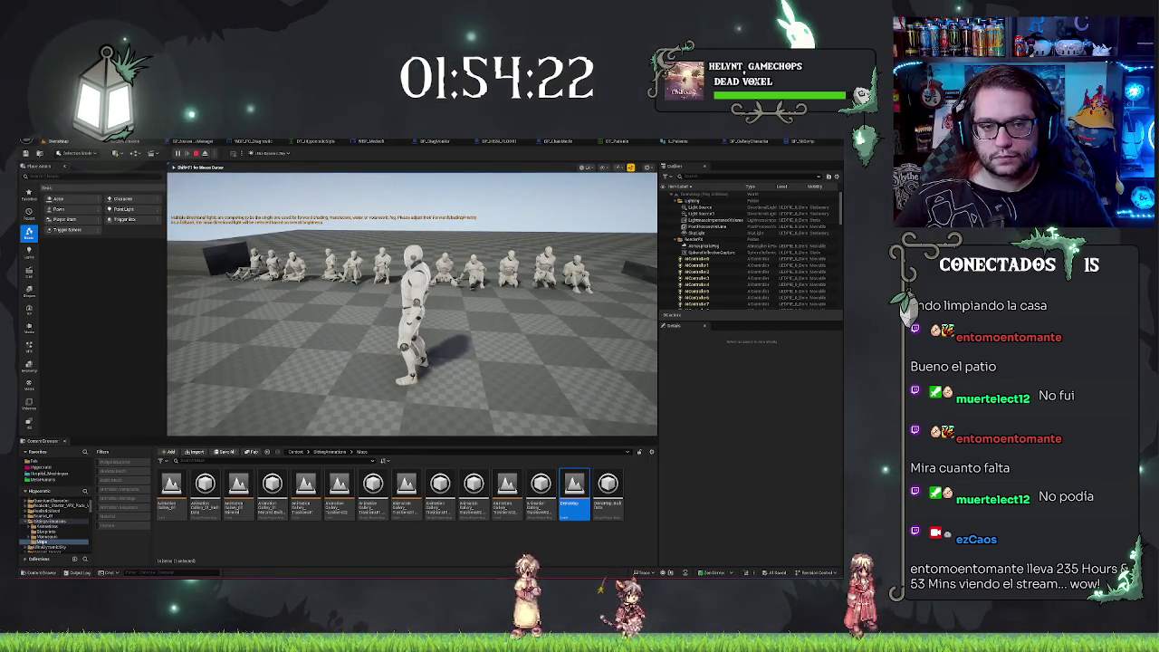
pyautogui.press('Escape')
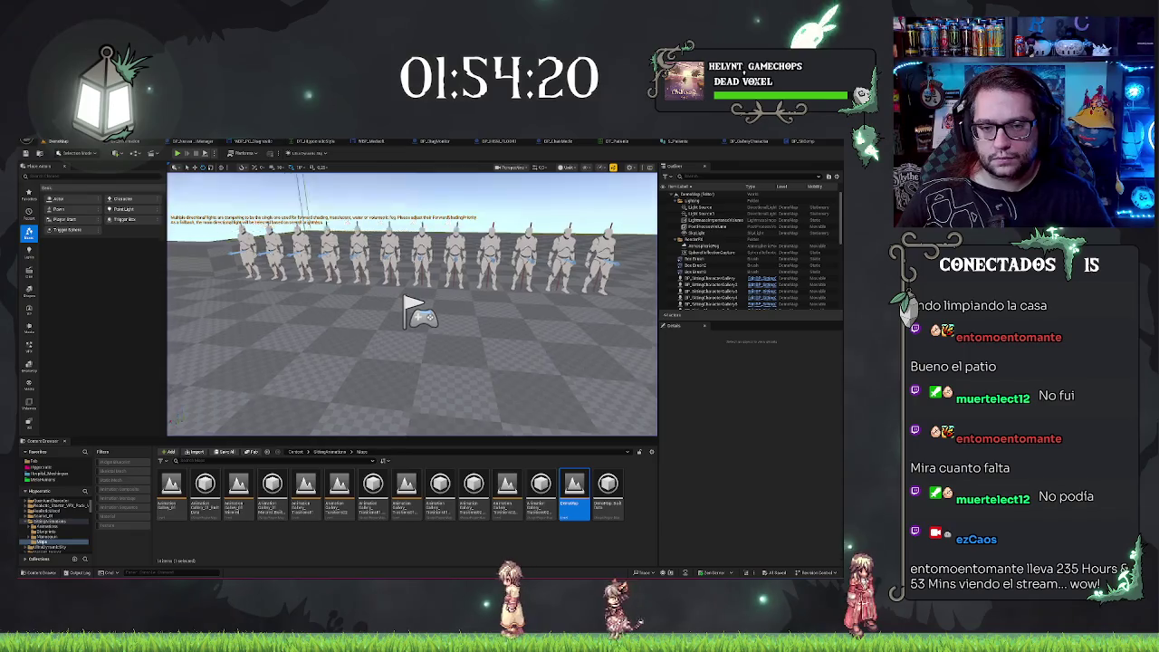
pyautogui.moveTo(412, 303); pyautogui.dragTo(358, 361)
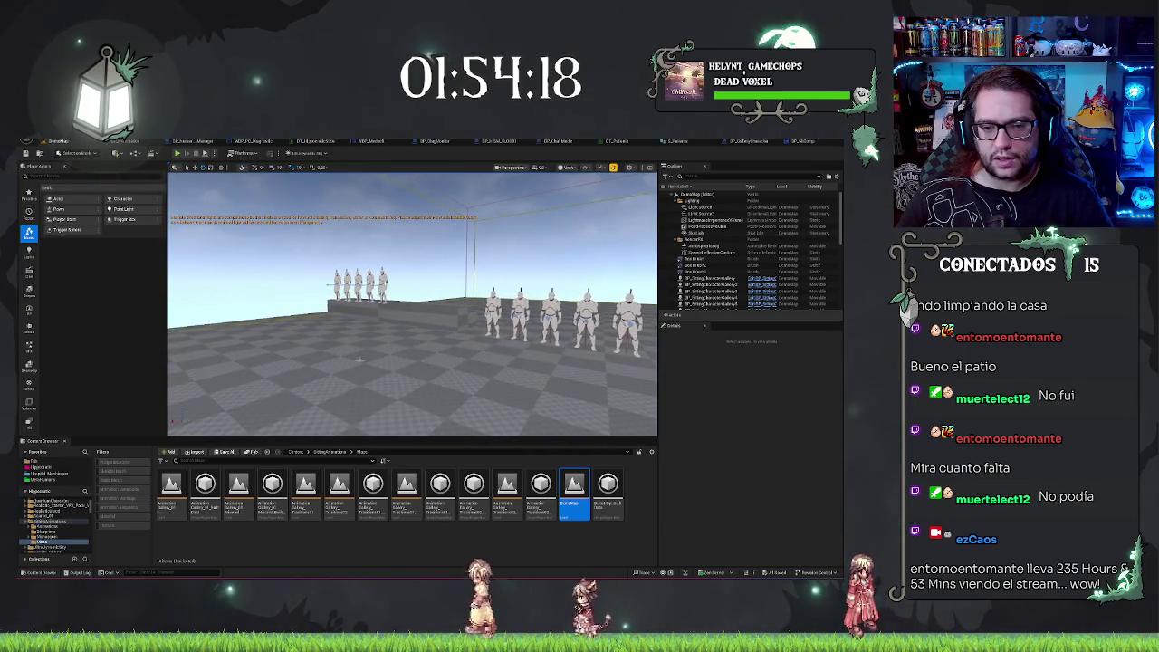
pyautogui.rightClick(358, 361)
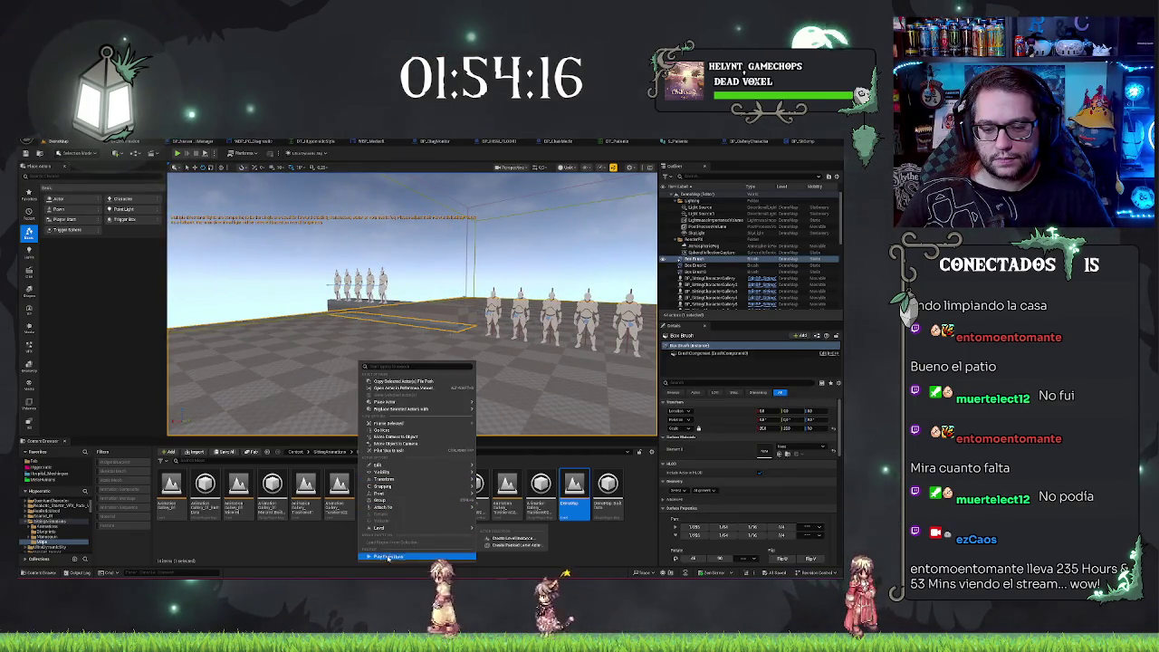
pyautogui.click(384, 435)
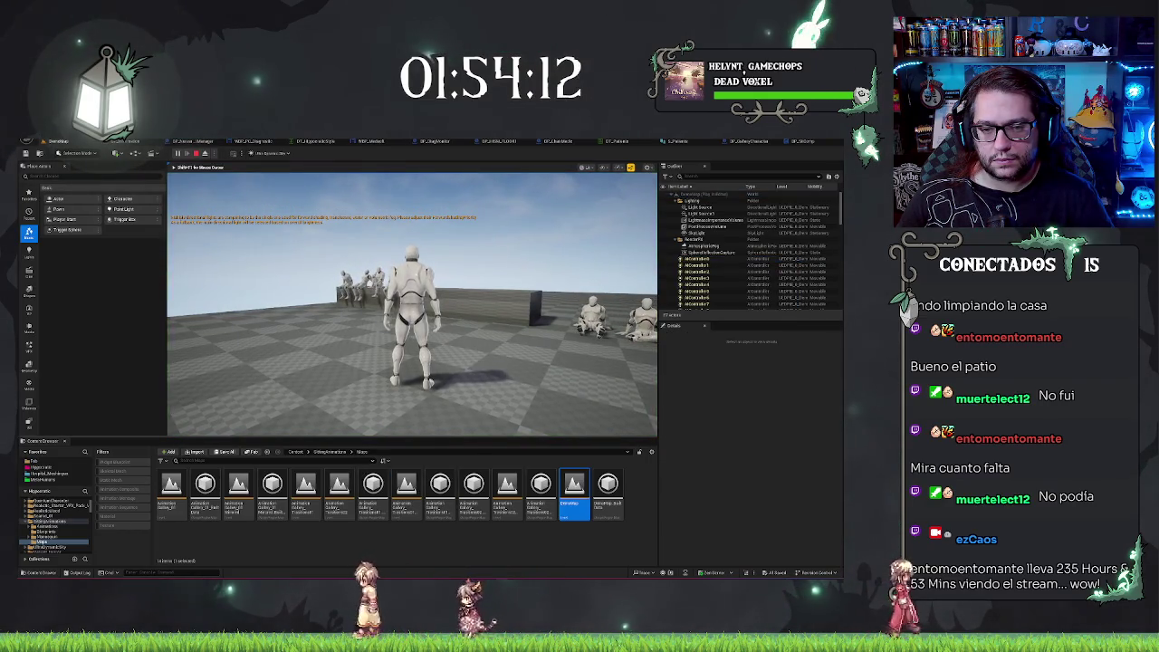
pyautogui.press('w')
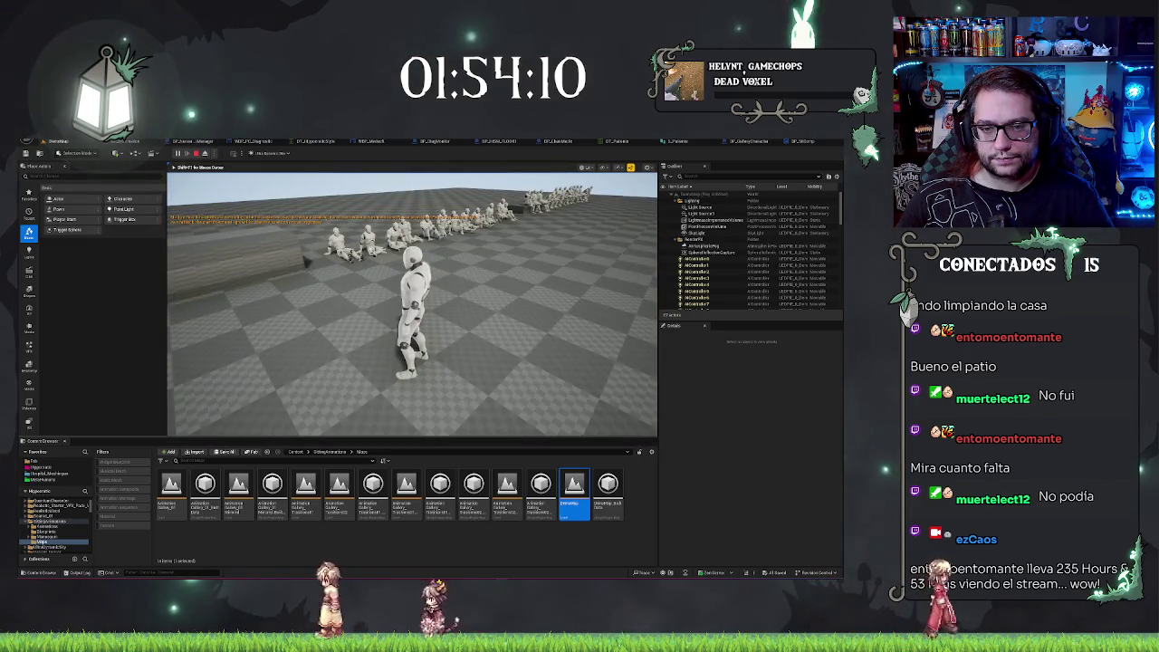
pyautogui.press('Escape')
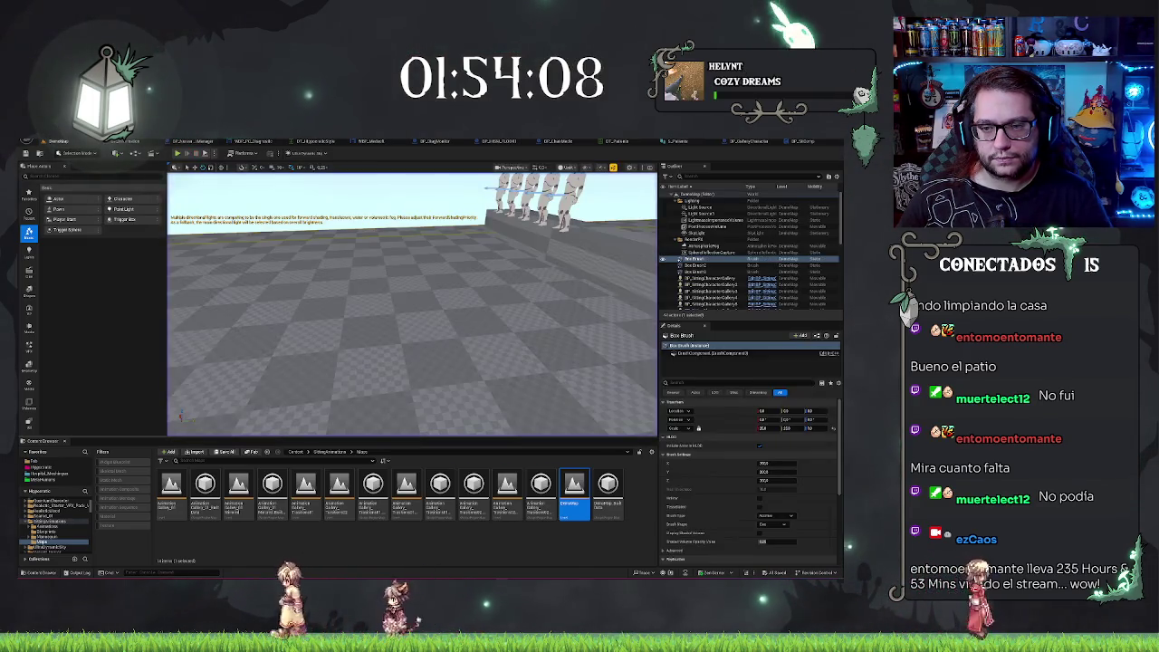
pyautogui.click(795, 141)
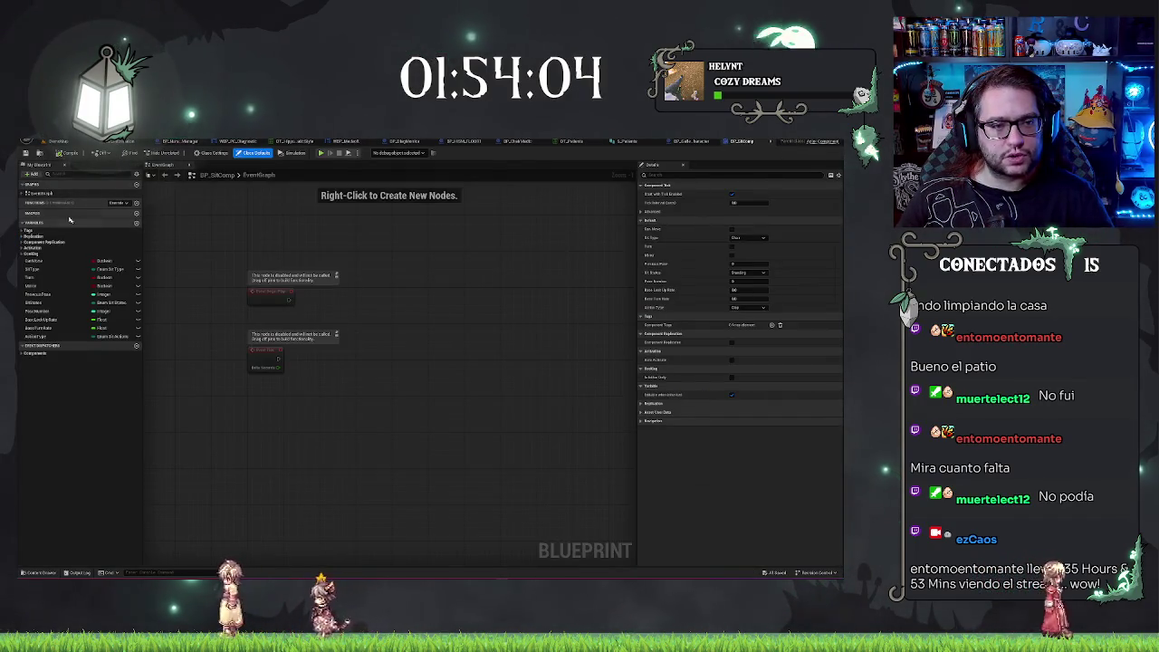
pyautogui.click(23, 193)
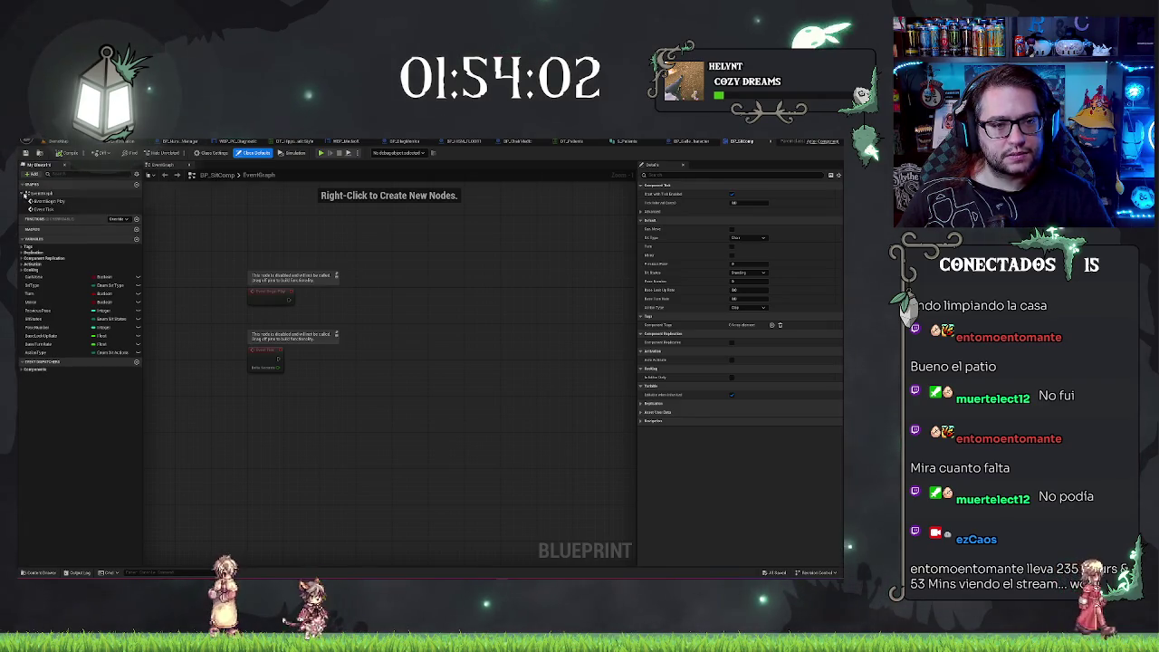
pyautogui.click(742, 143)
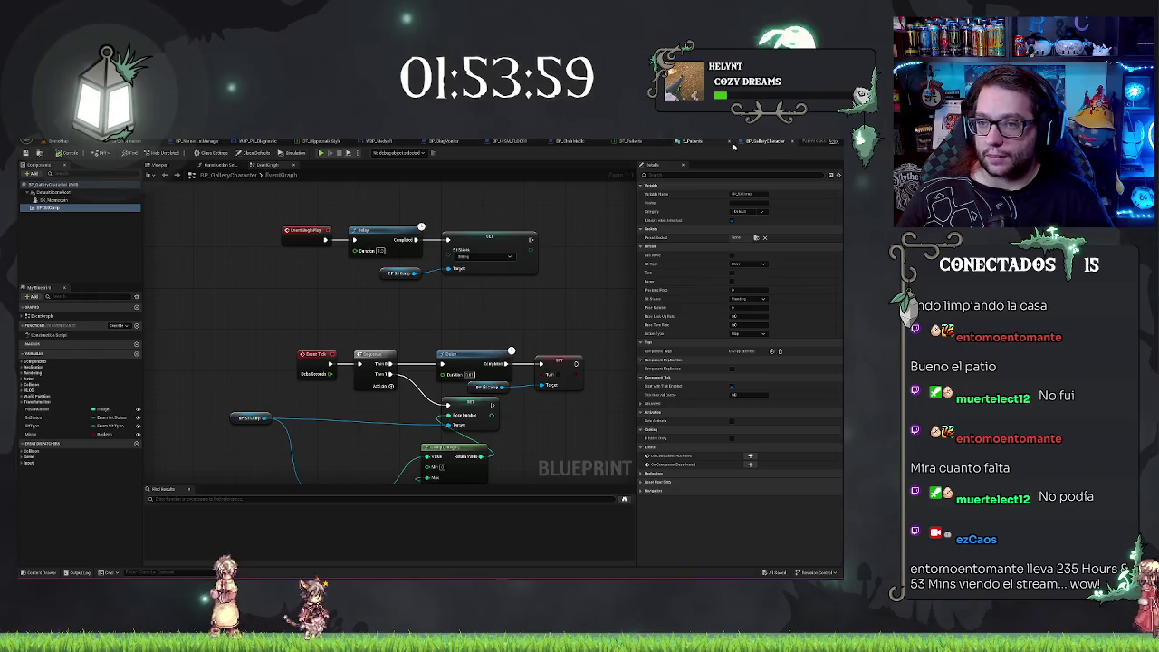
pyautogui.click(55, 201)
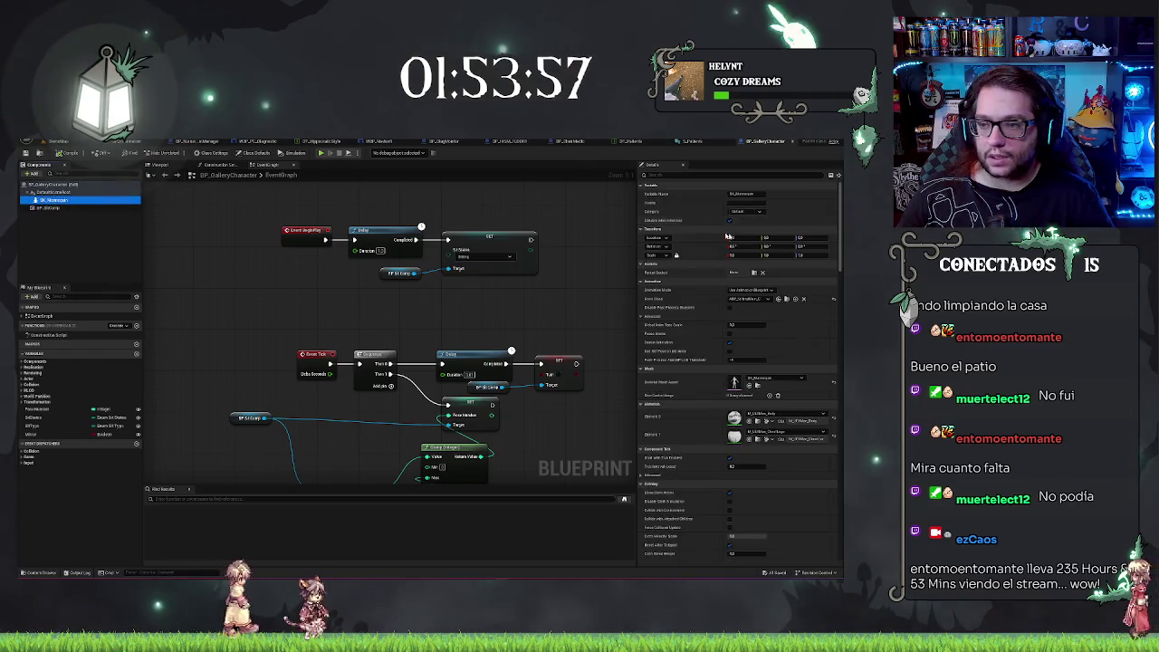
pyautogui.click(45, 215)
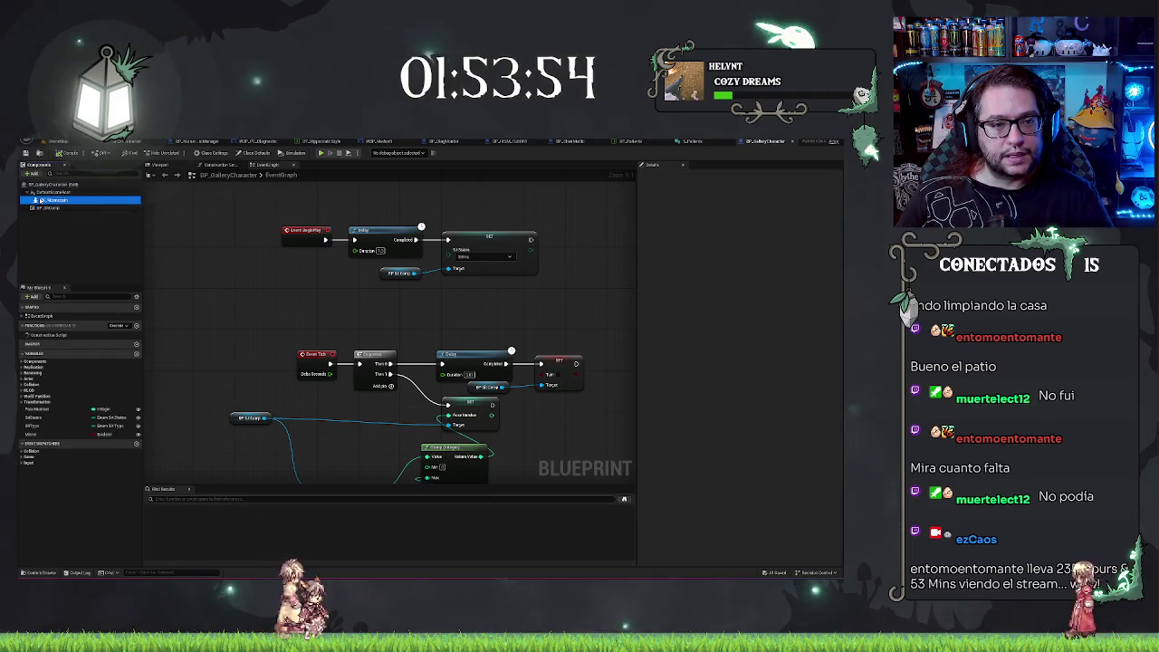
pyautogui.click(41, 200)
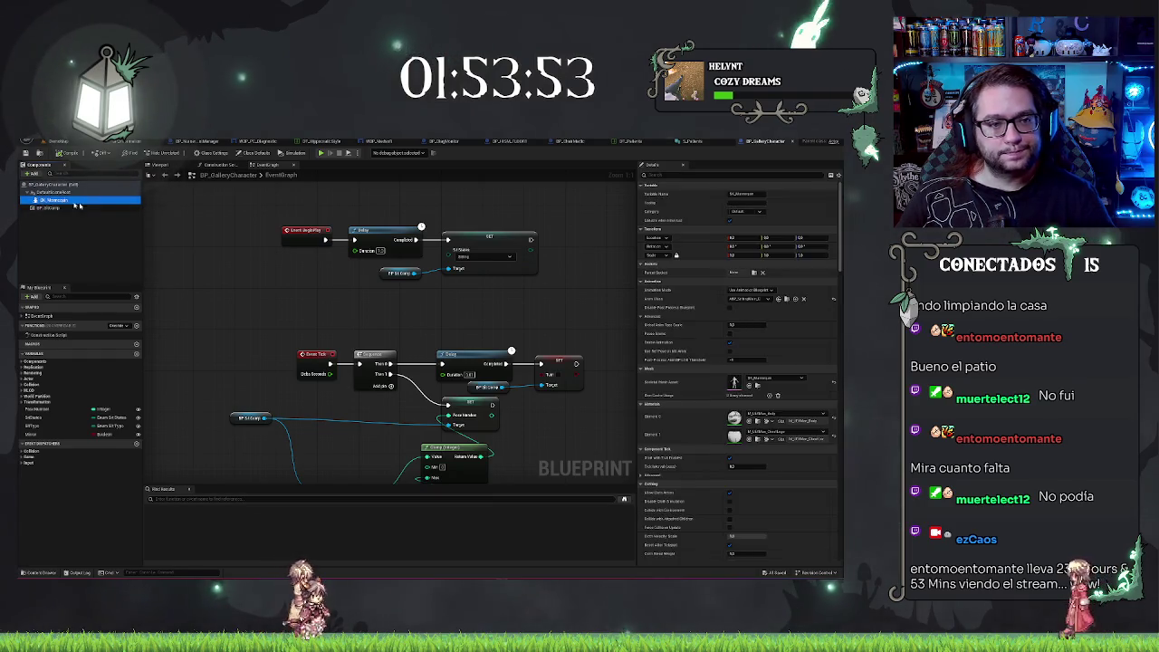
pyautogui.click(65, 142)
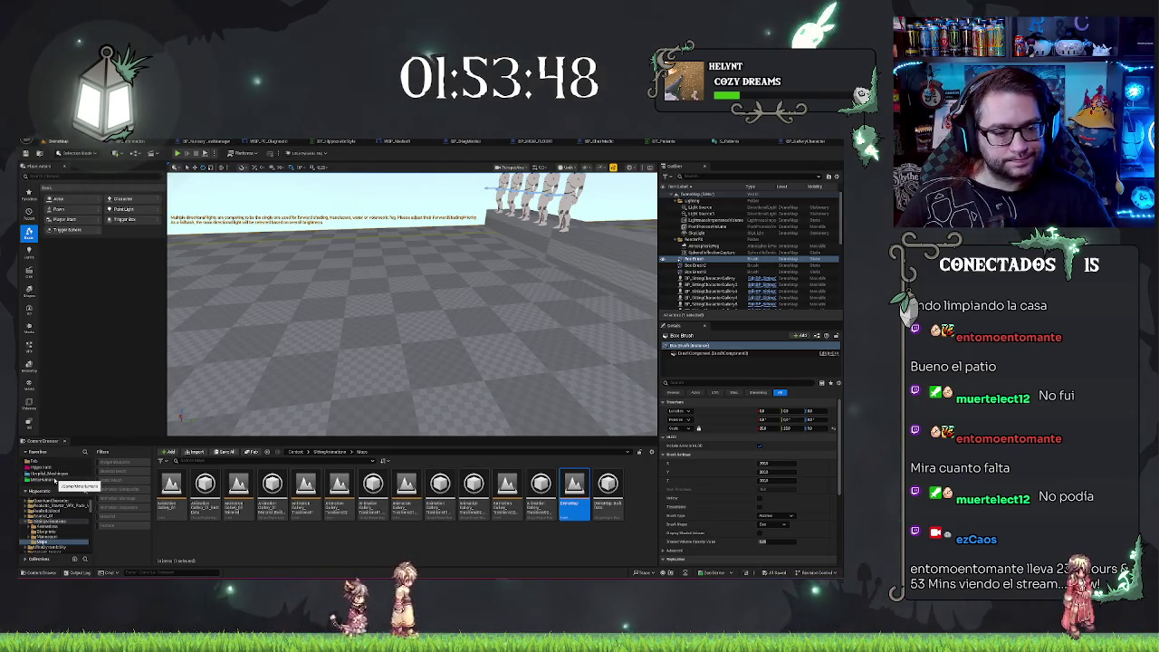
# Open the Blueprints folder inside the Hispanorol content folder.
pyautogui.click(41, 467)
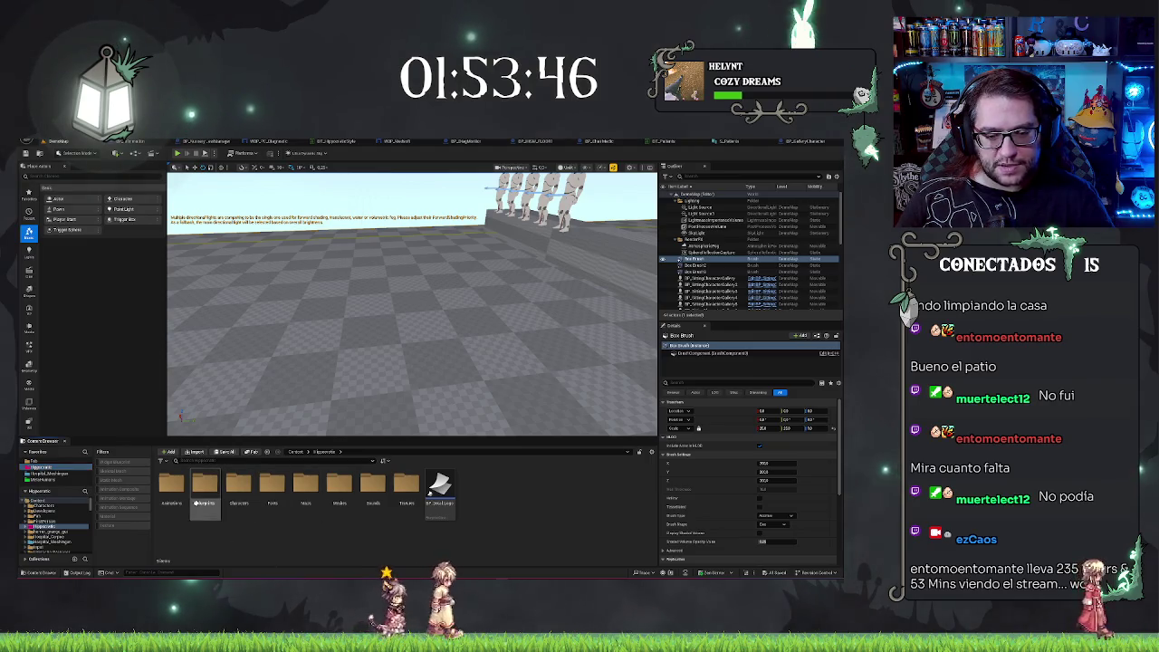
pyautogui.doubleClick(204, 485)
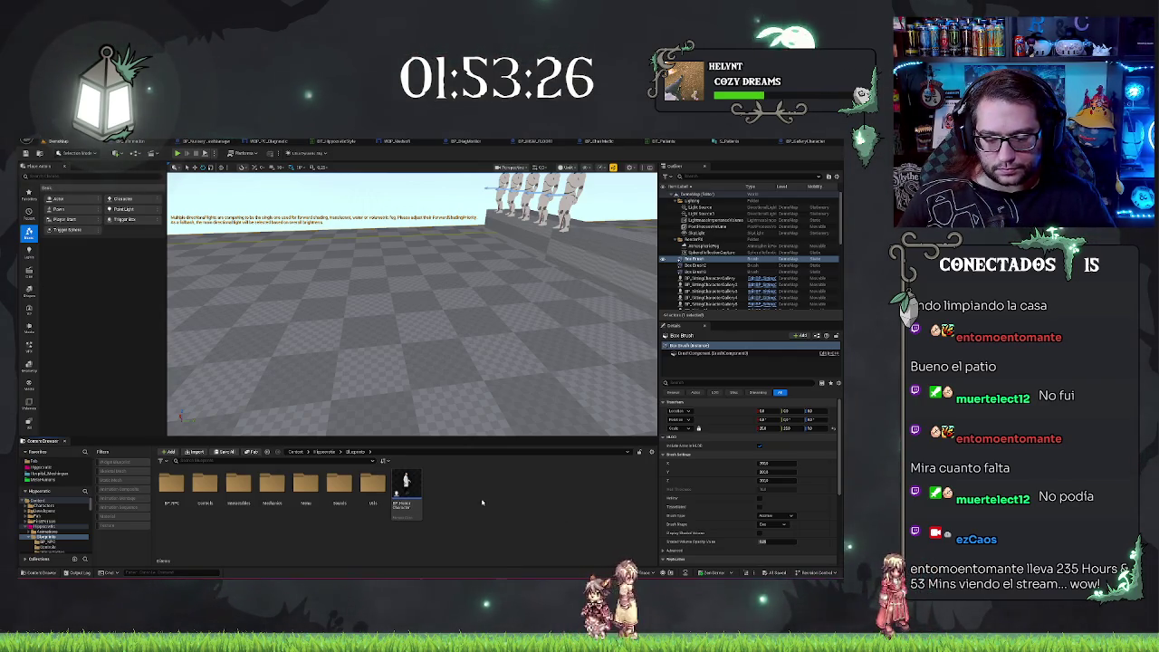
pyautogui.press('f')
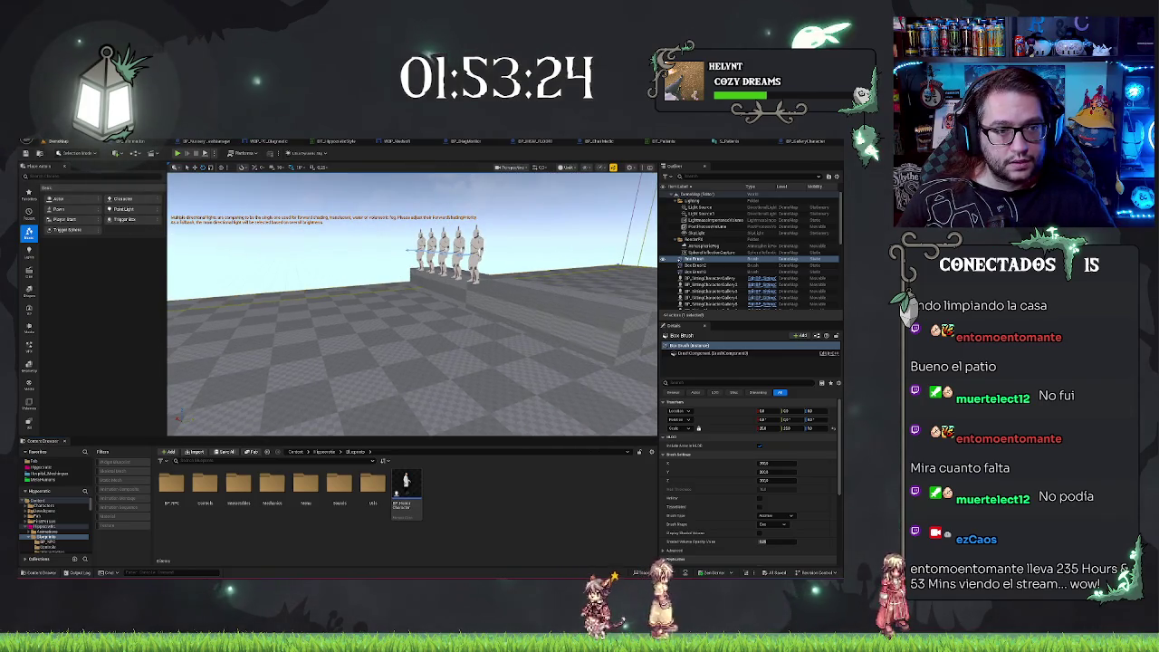
# Reopen the hospital office level from the recent assets list.
pyautogui.click(38, 141)
pyautogui.moveTo(74, 187)
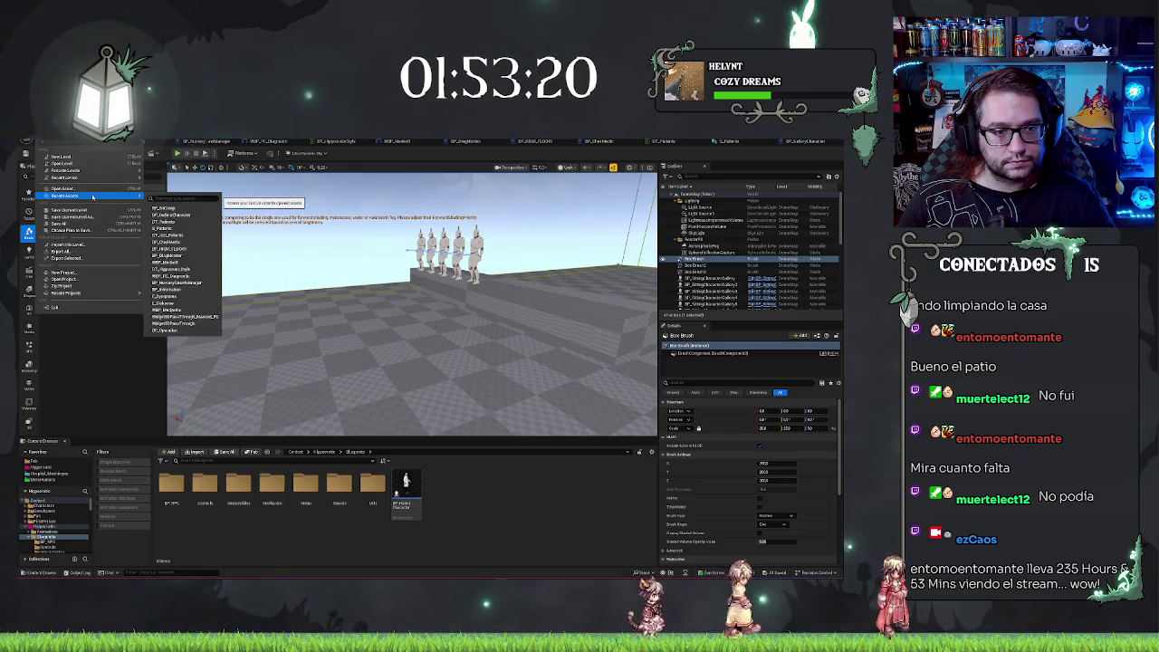
pyautogui.click(272, 375)
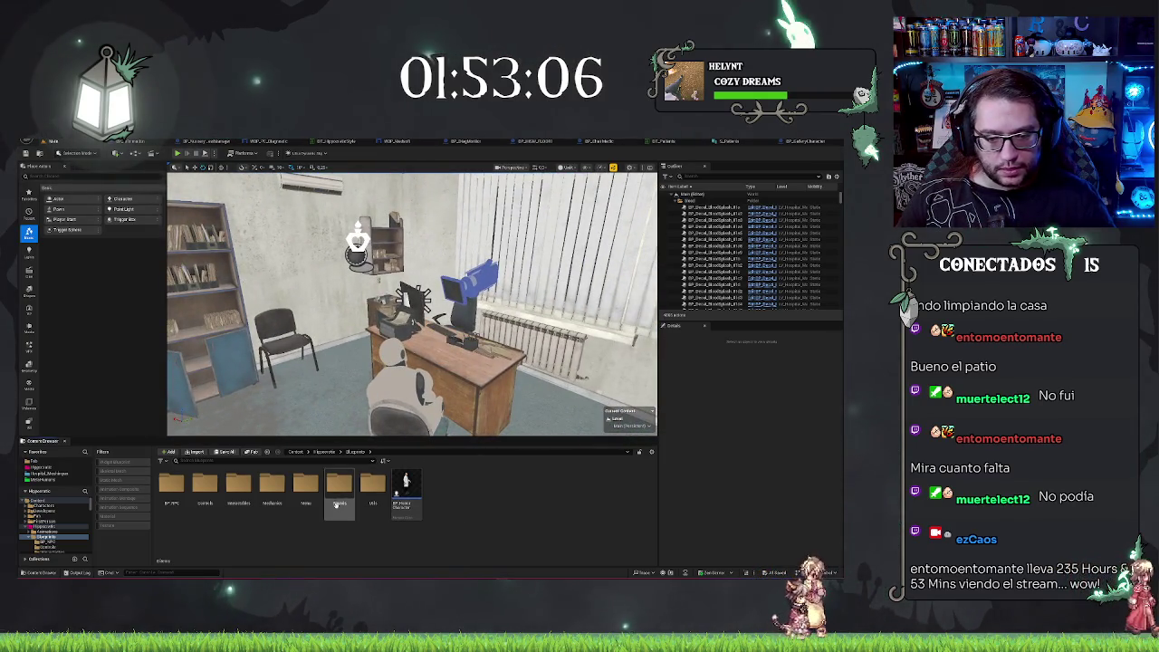
# Open Mechanics > Diagnostic, then add and delete an unneeded new folder there.
pyautogui.doubleClick(266, 492)
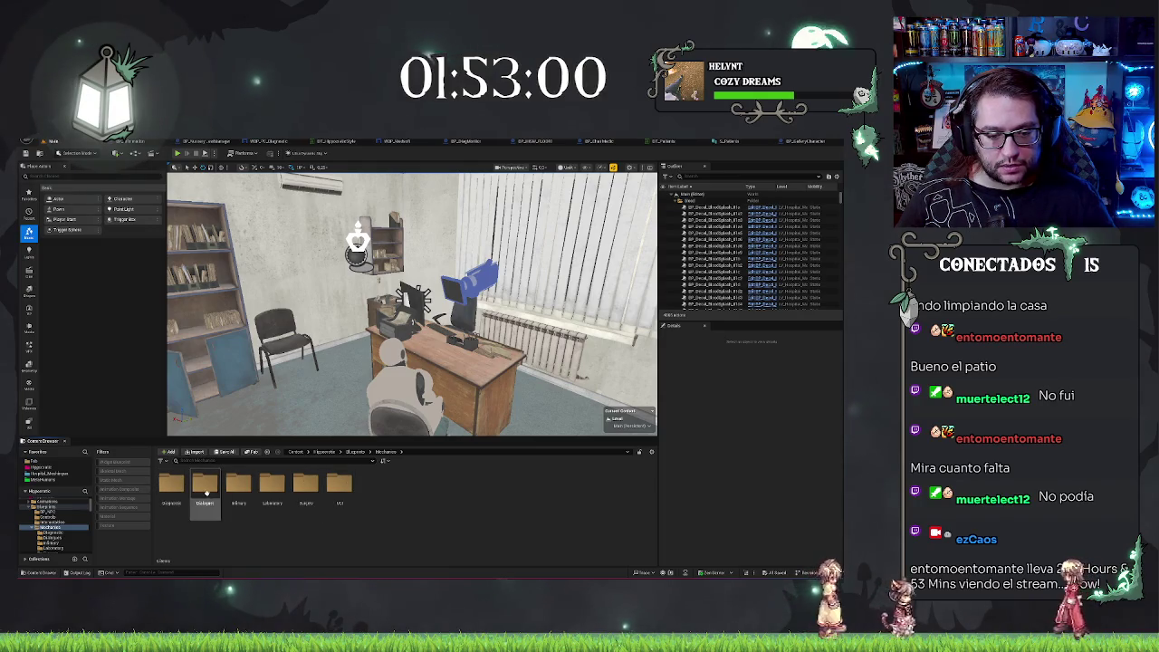
pyautogui.doubleClick(171, 488)
pyautogui.rightClick(299, 512)
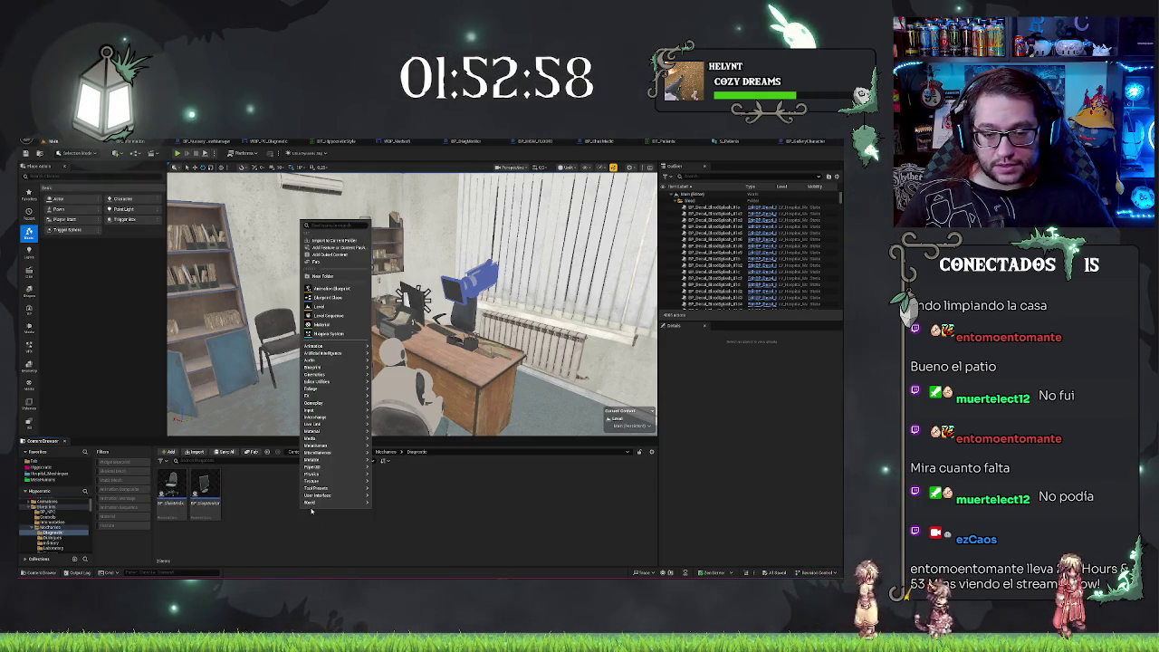
pyautogui.click(326, 230)
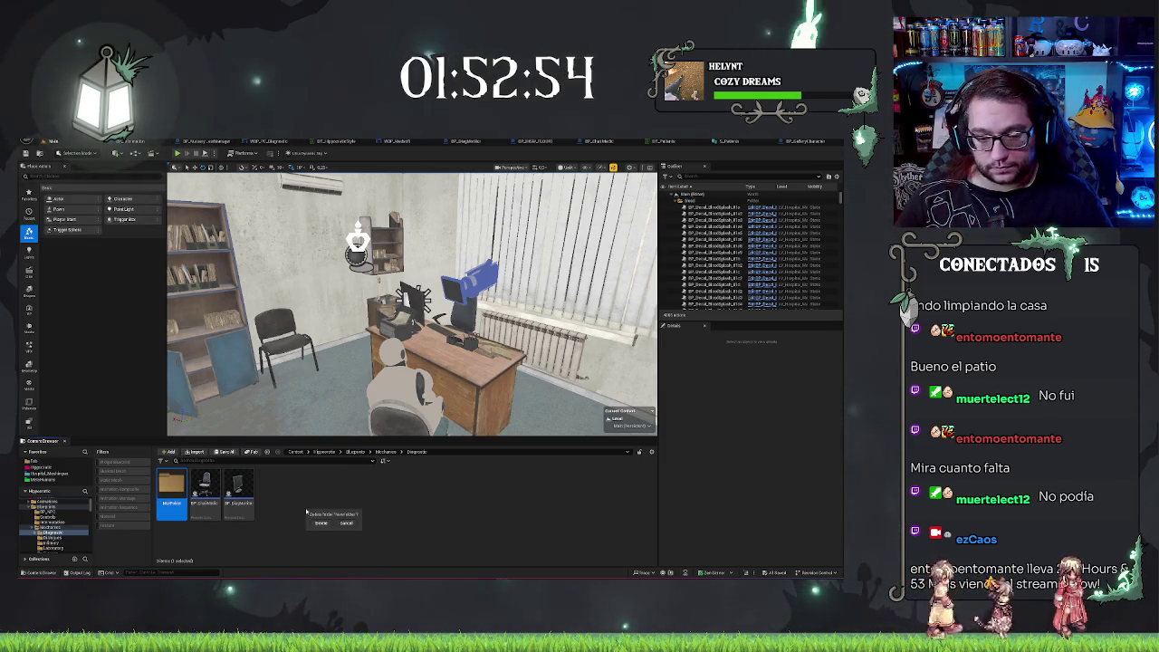
pyautogui.click(319, 522)
# Create a new Blueprint Class in Diagnostic and choose its parent class.
pyautogui.rightClick(313, 466)
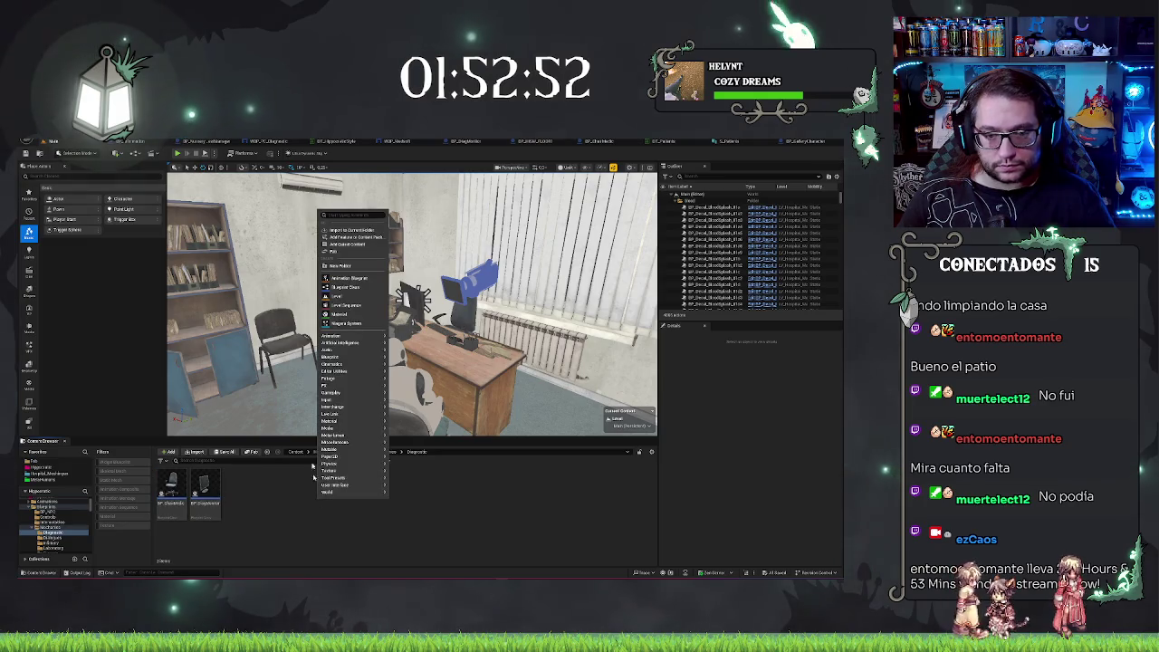
pyautogui.click(344, 287)
pyautogui.click(353, 290)
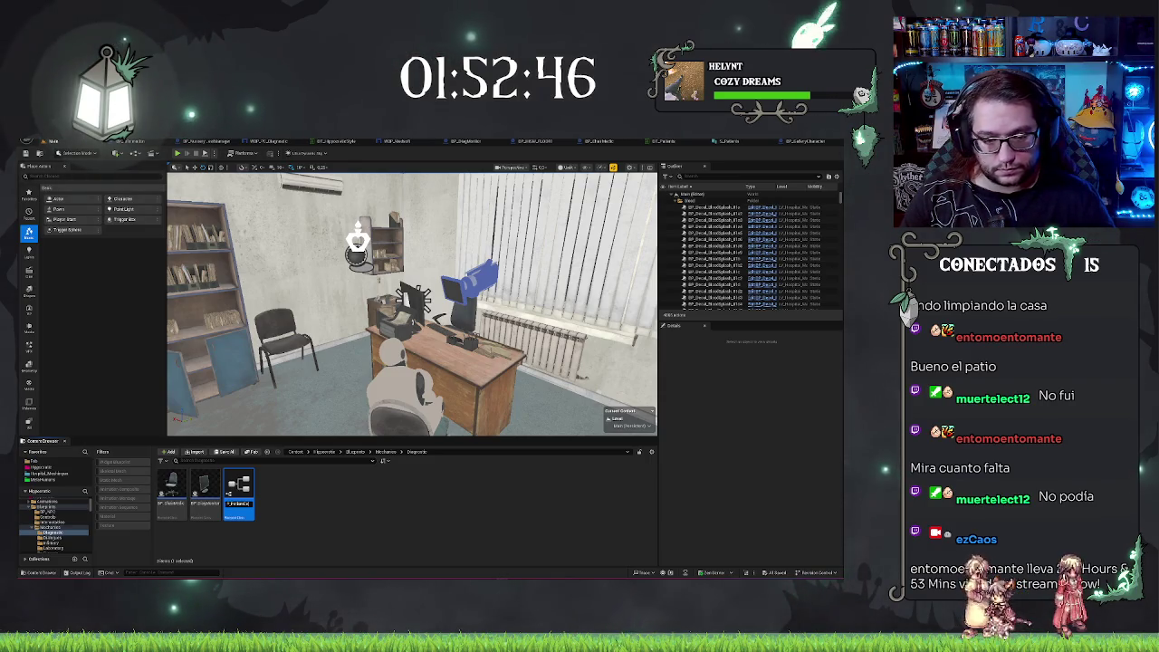
# In BP_PatientItem, add a CurrentModel variable of type E Pattern Models.
pyautogui.doubleClick(239, 489)
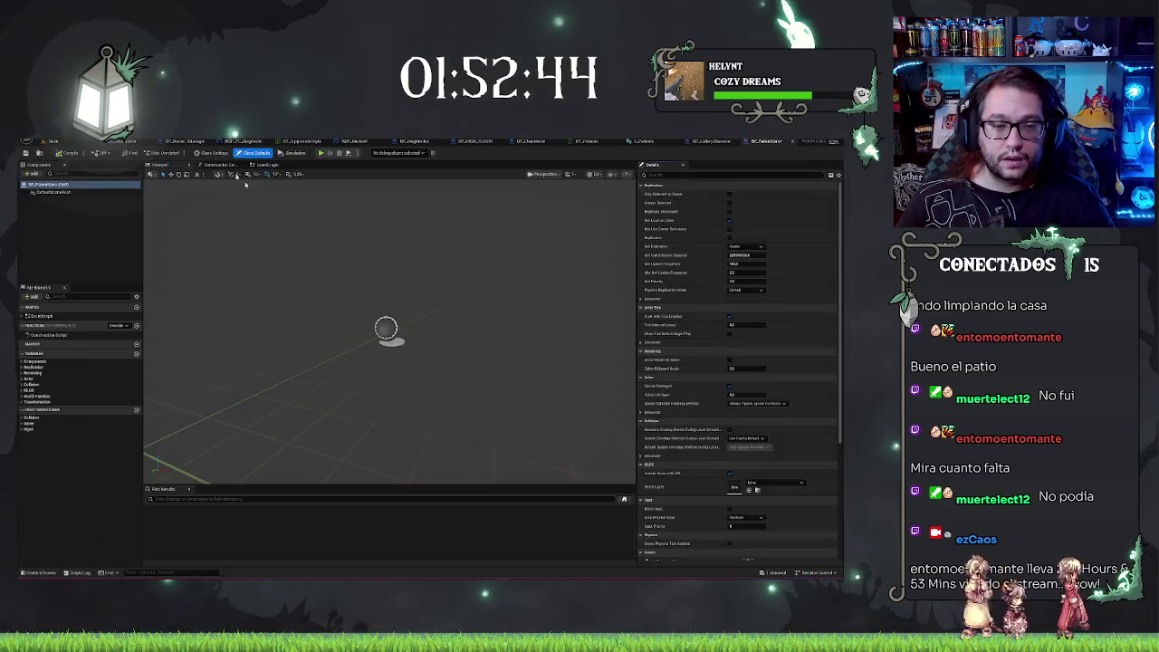
pyautogui.click(106, 245)
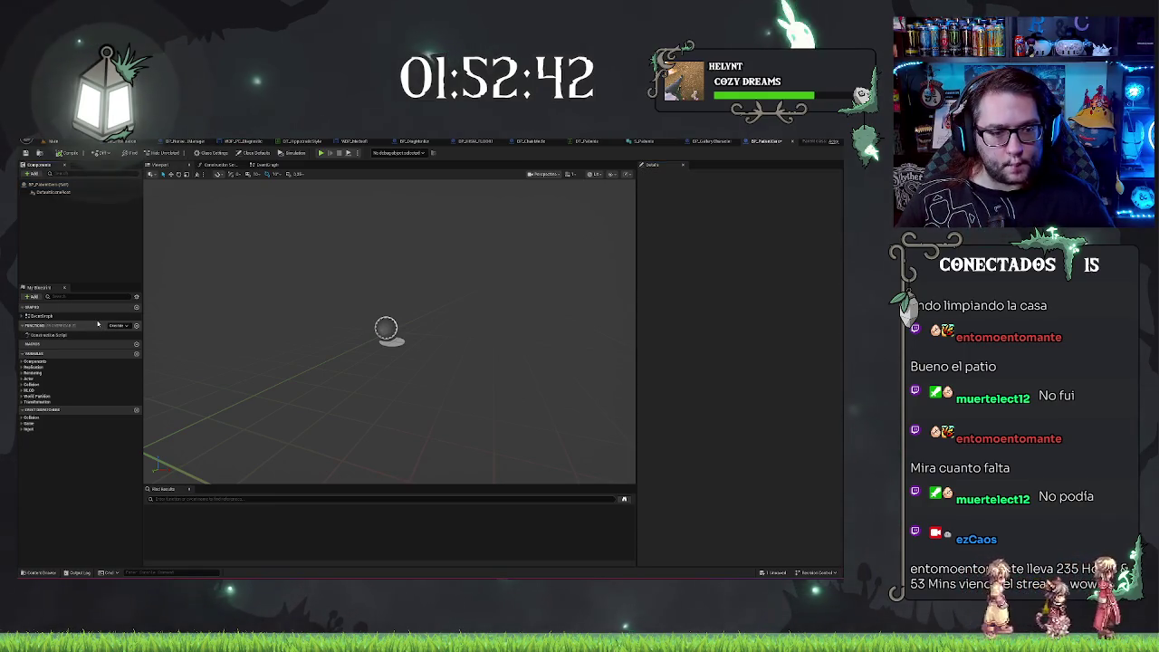
pyautogui.click(136, 353)
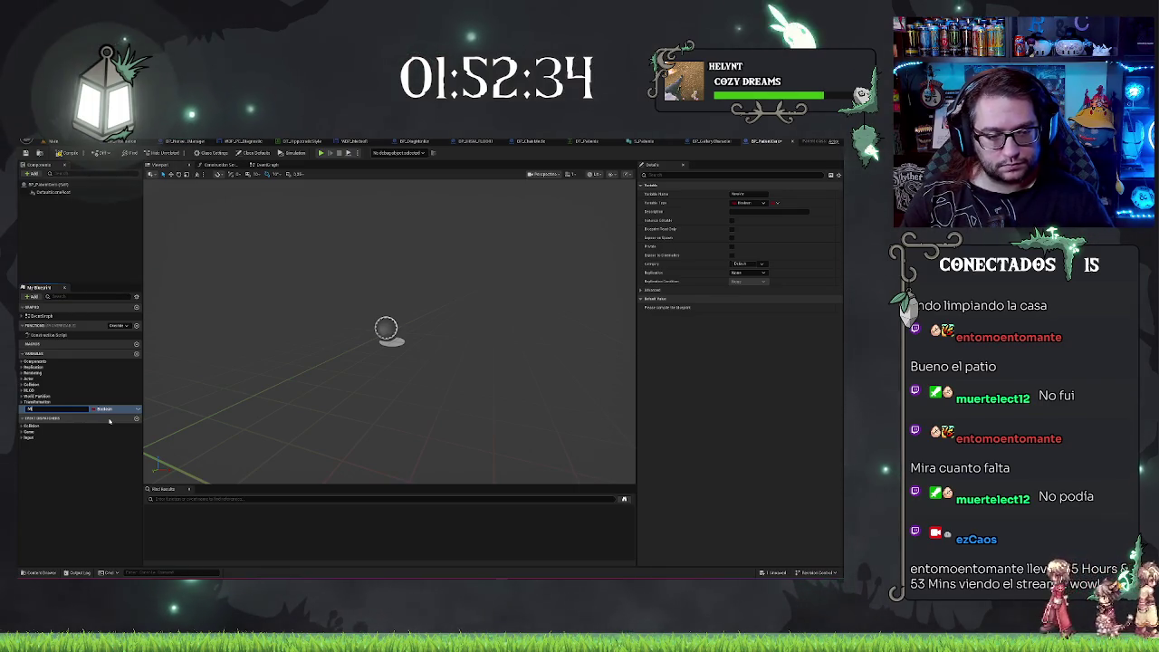
pyautogui.write('an')
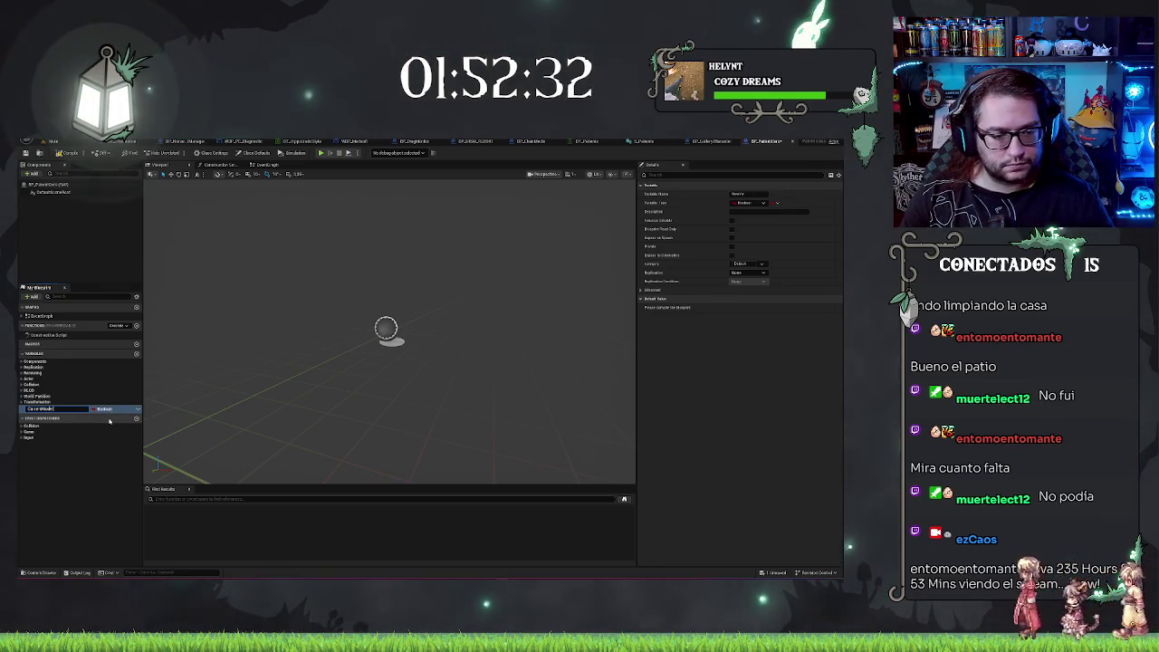
pyautogui.click(106, 409)
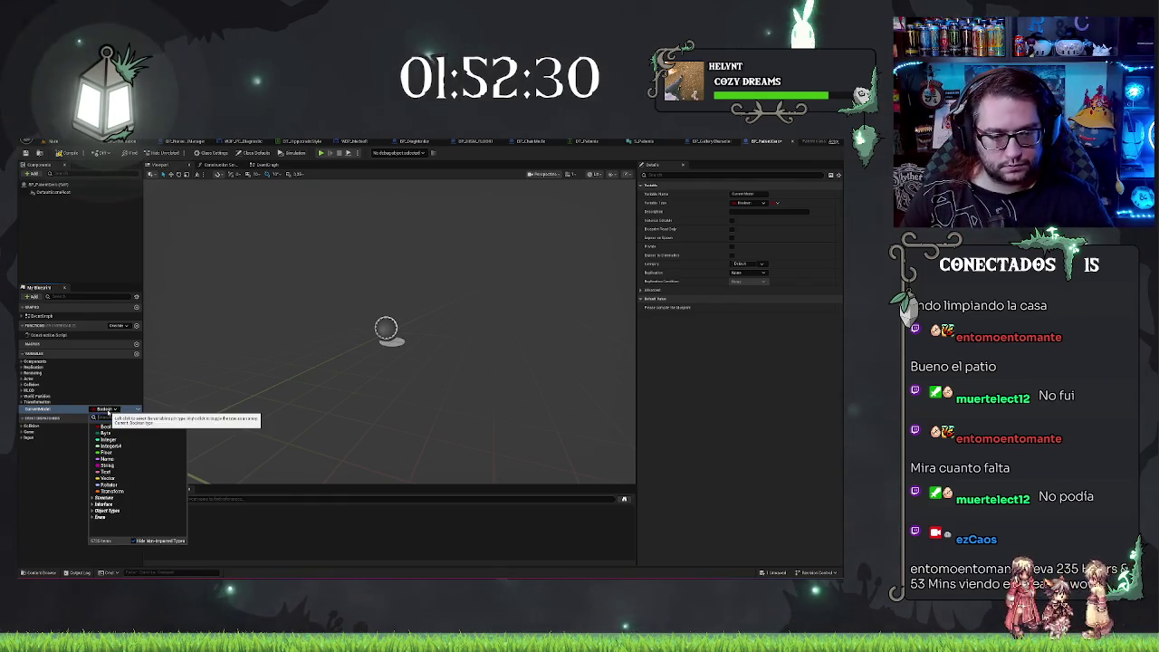
pyautogui.write('g_model')
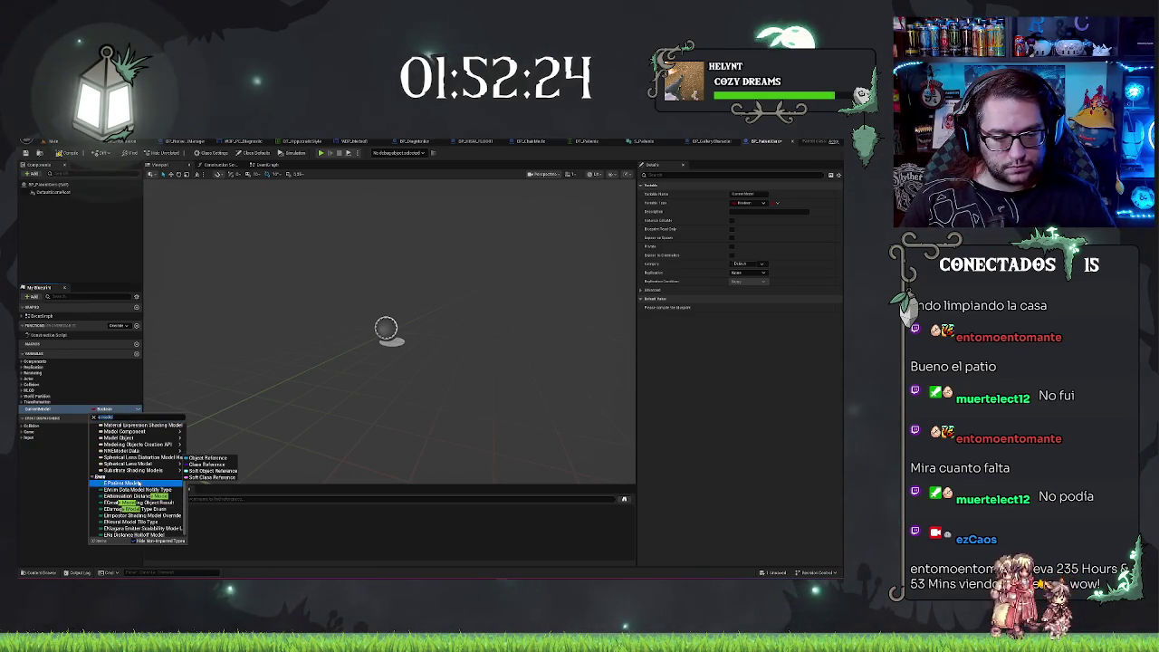
pyautogui.click(139, 483)
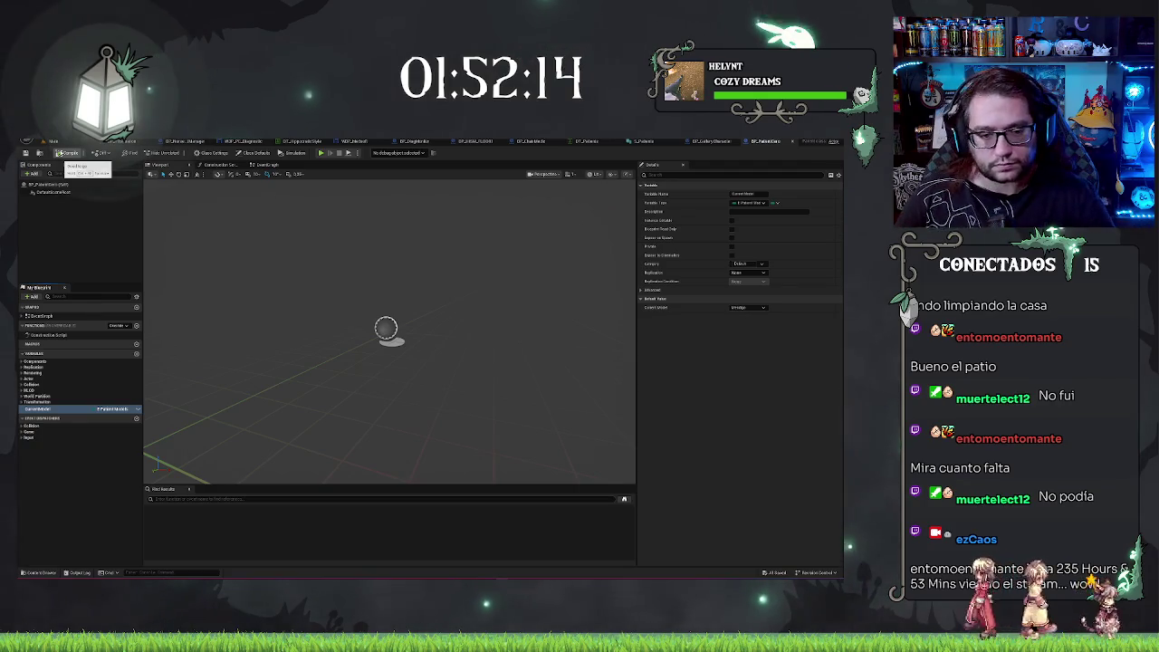
pyautogui.click(94, 369)
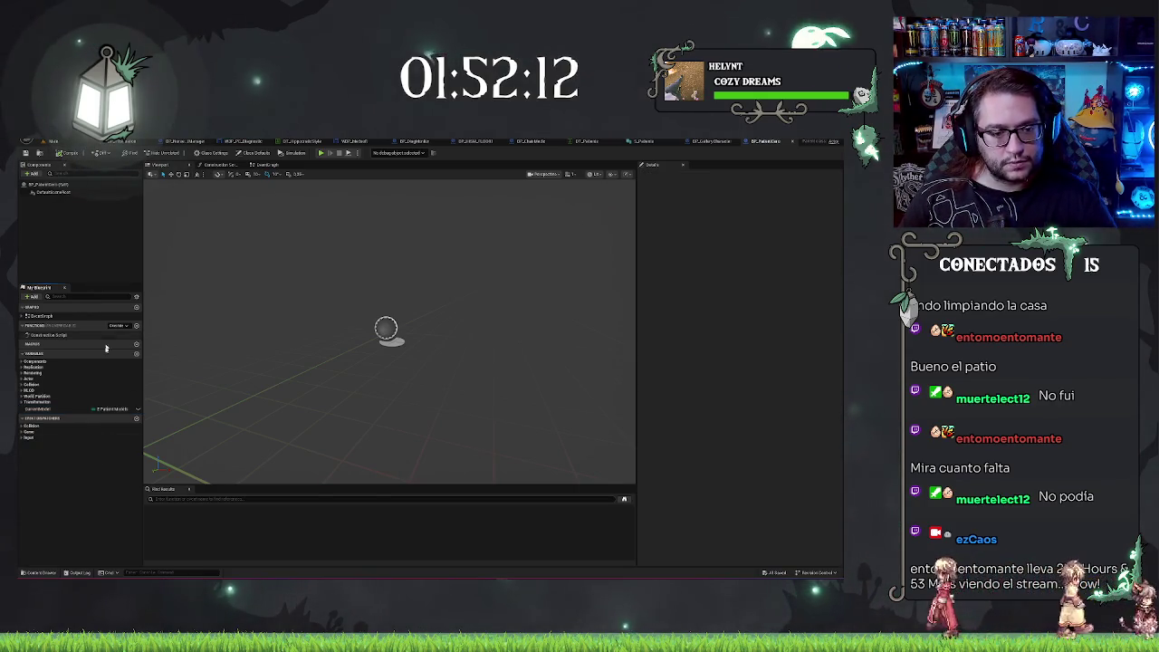
# Add a mannequin Skeletal Mesh component, frame it, and add one more component.
pyautogui.click(32, 174)
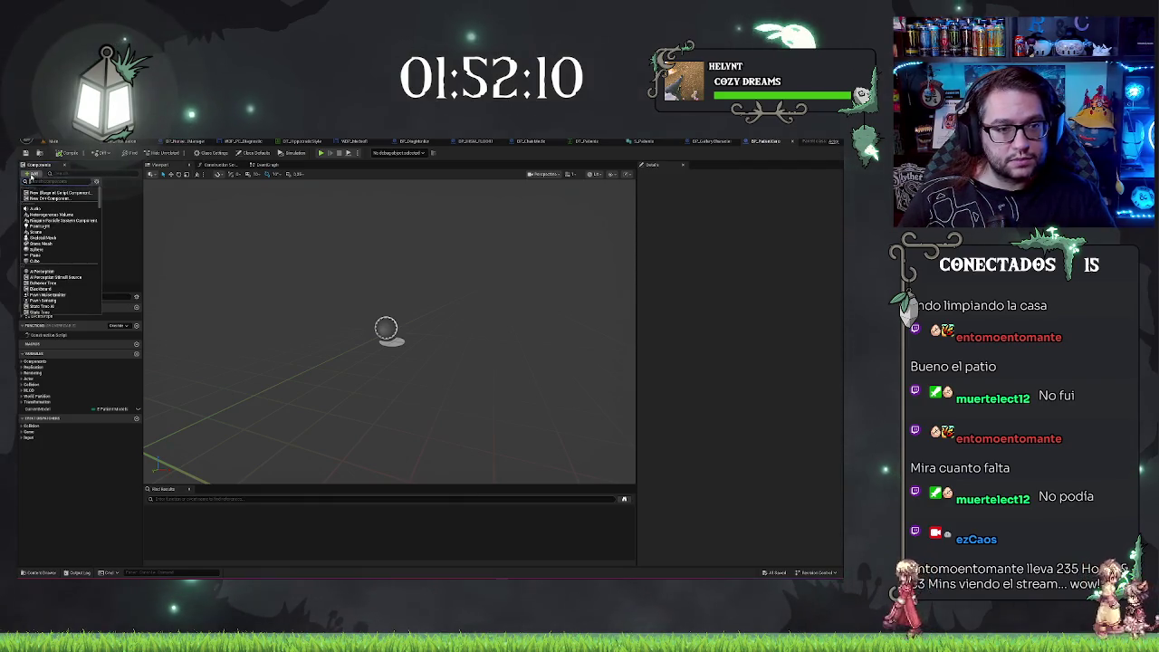
pyautogui.click(41, 237)
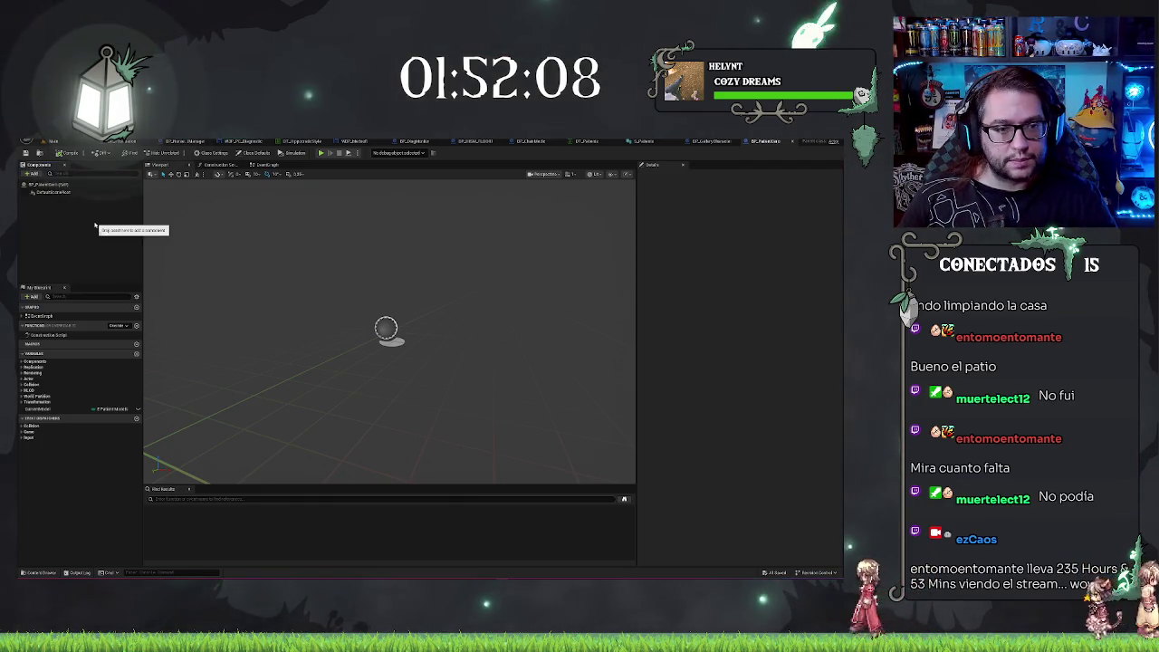
pyautogui.press('f')
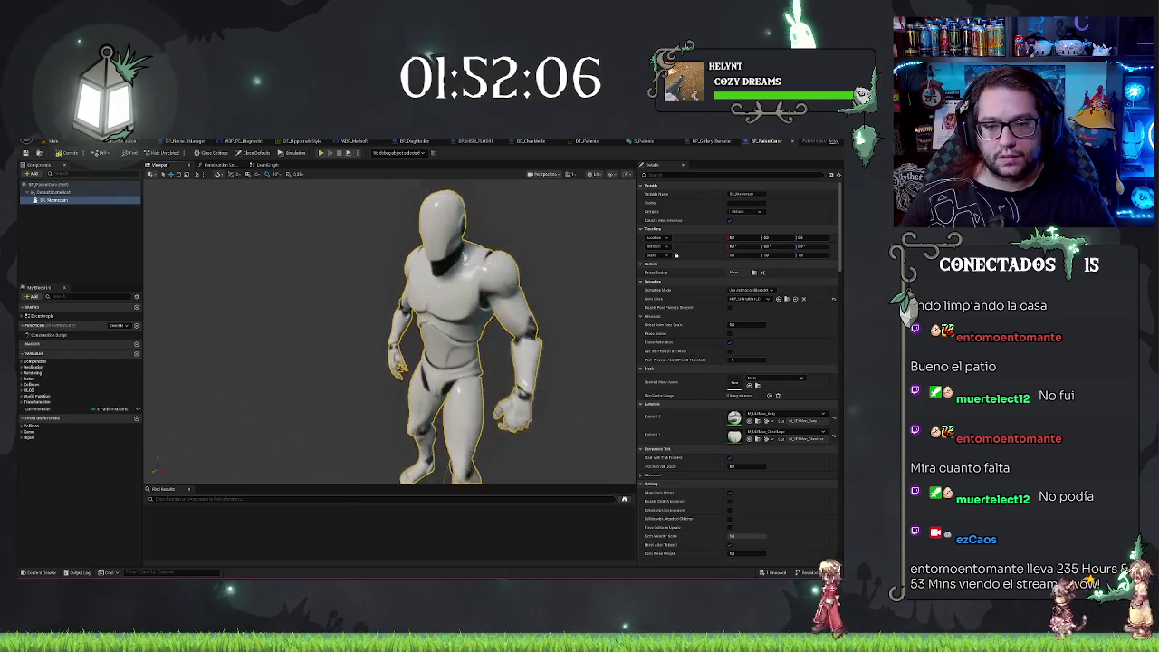
pyautogui.click(31, 173)
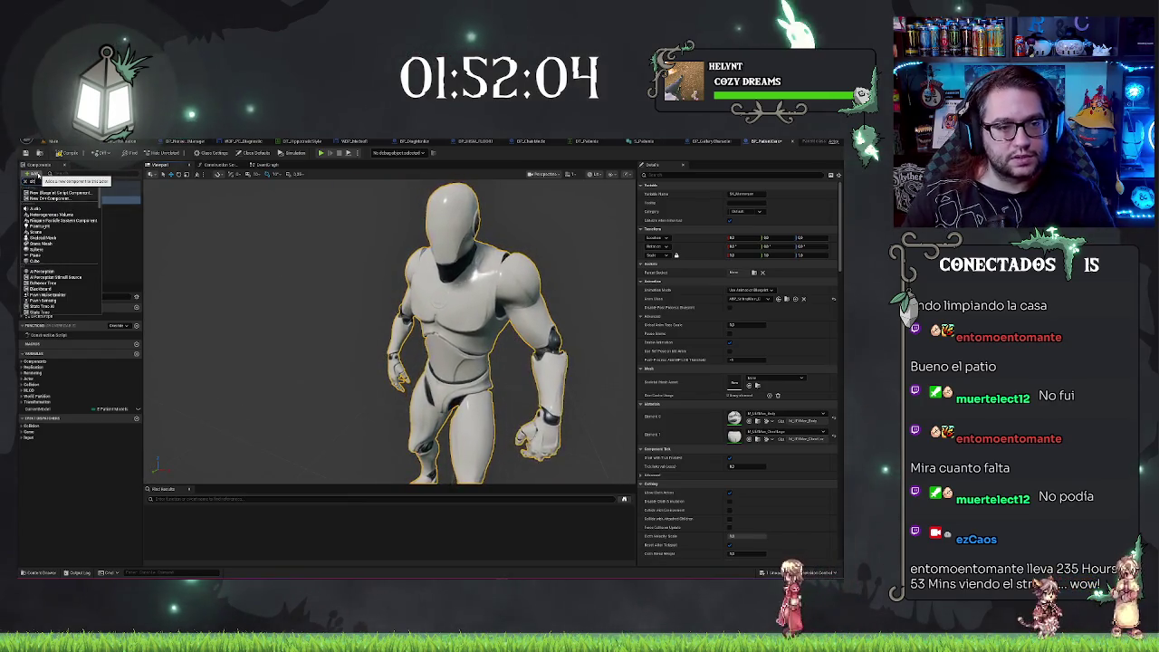
pyautogui.click(40, 193)
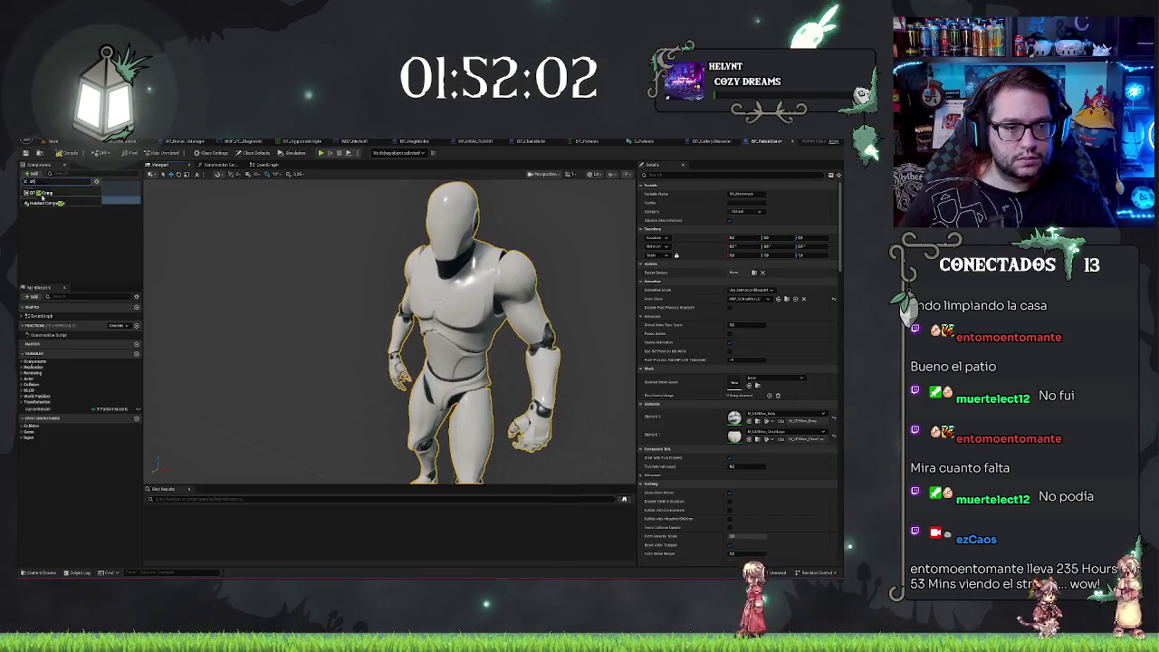
pyautogui.click(73, 248)
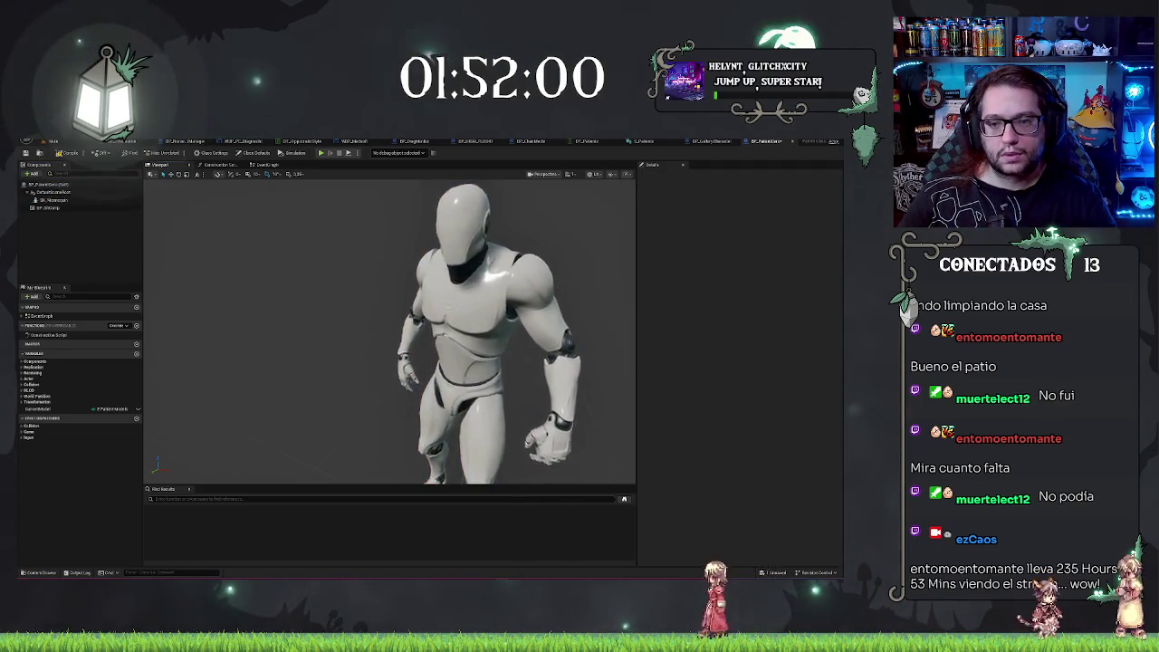
# Select the mannequin mesh, then open ABP_SittingMain from the level's Content Browser.
pyautogui.scroll(-3, 376, 449)
pyautogui.scroll(5, 398, 291)
pyautogui.scroll(-6, 398, 292)
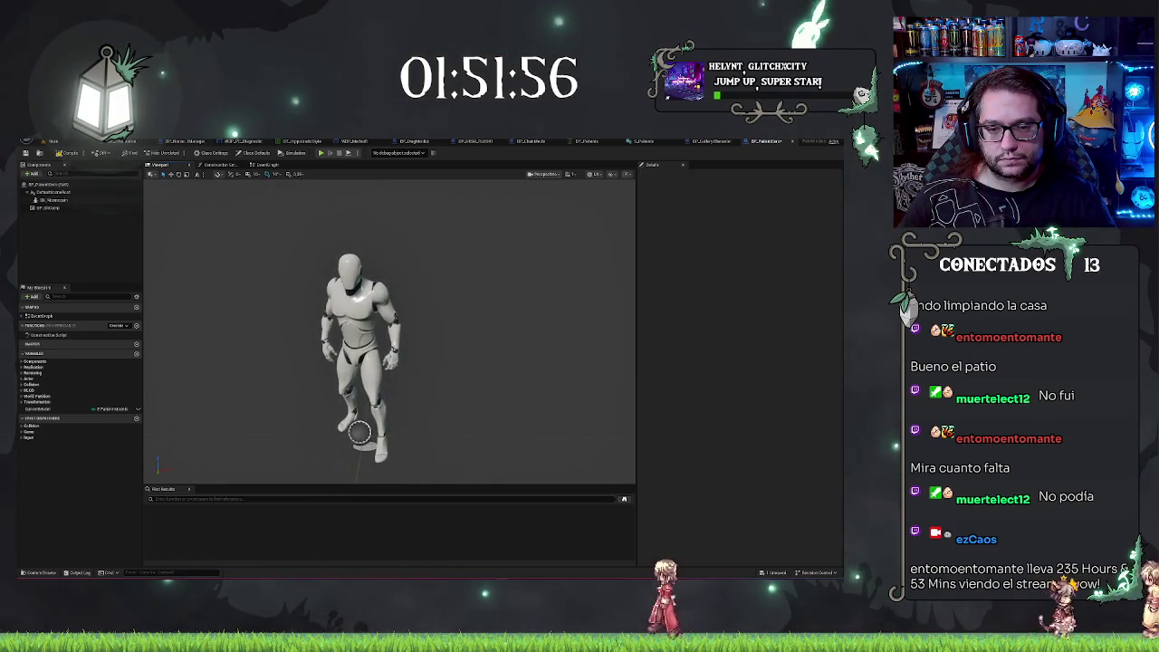
pyautogui.click(397, 294)
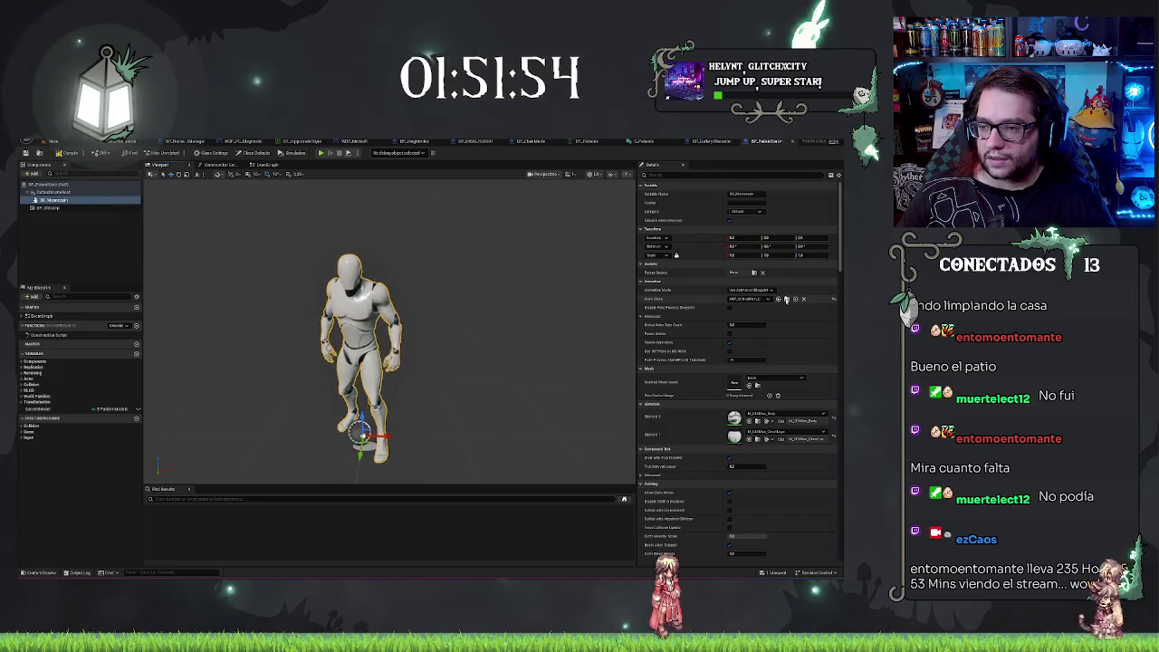
pyautogui.click(52, 140)
pyautogui.doubleClick(172, 491)
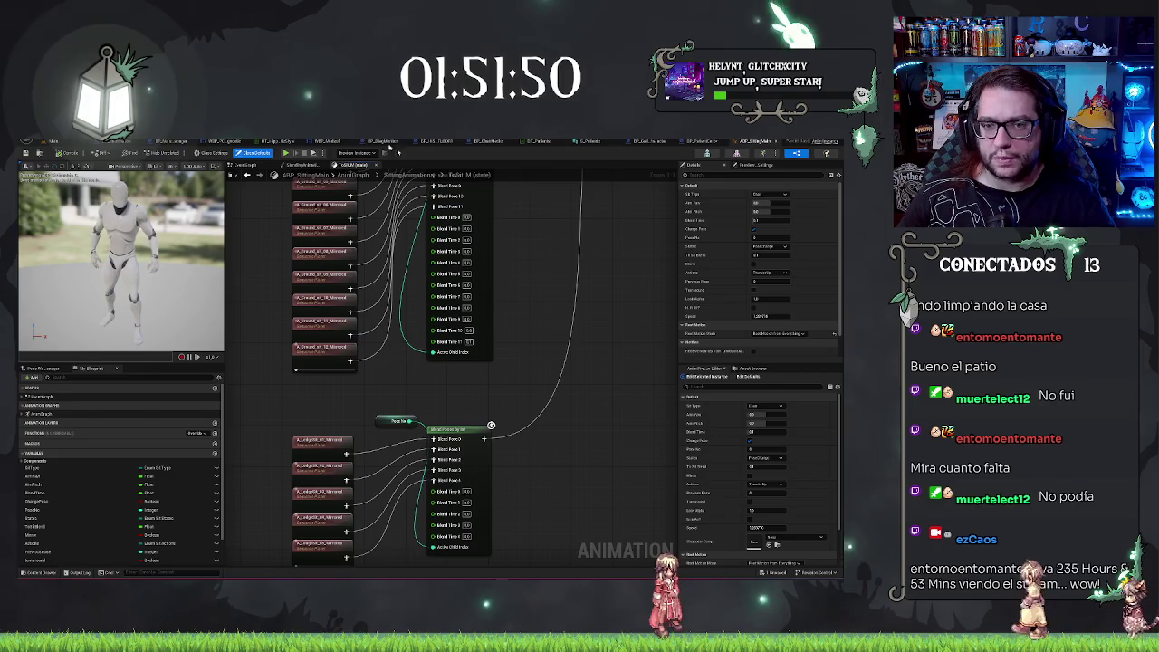
# Open ABP_SittingMain's Default state machine and set the preview Speed to 1.
pyautogui.click(351, 175)
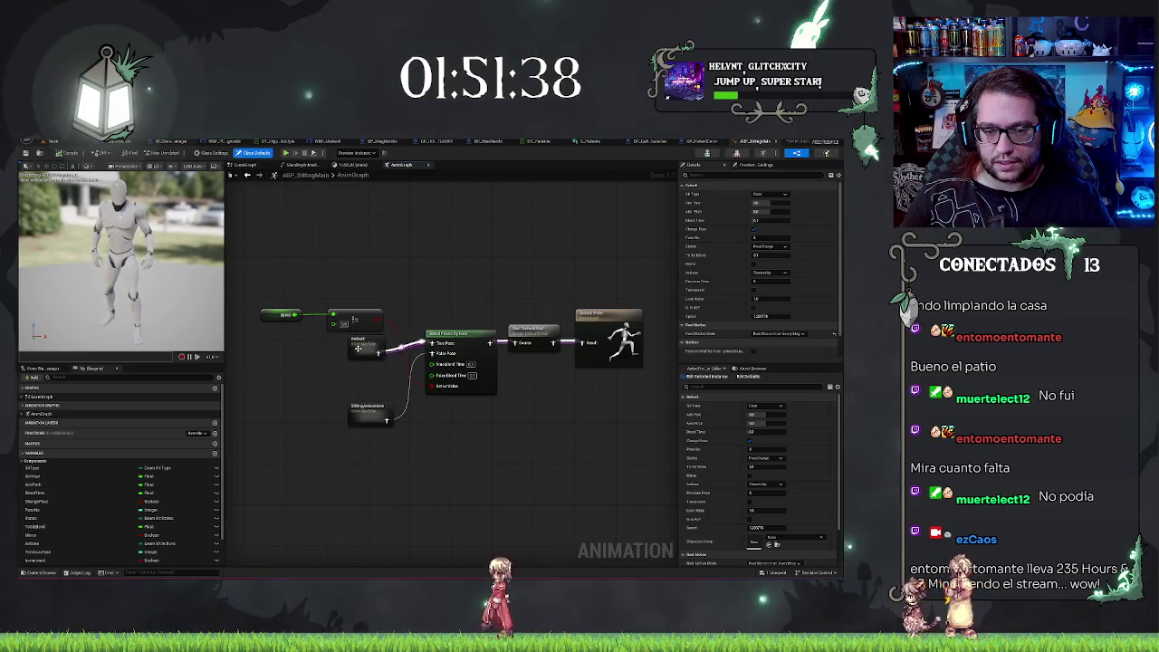
pyautogui.doubleClick(358, 347)
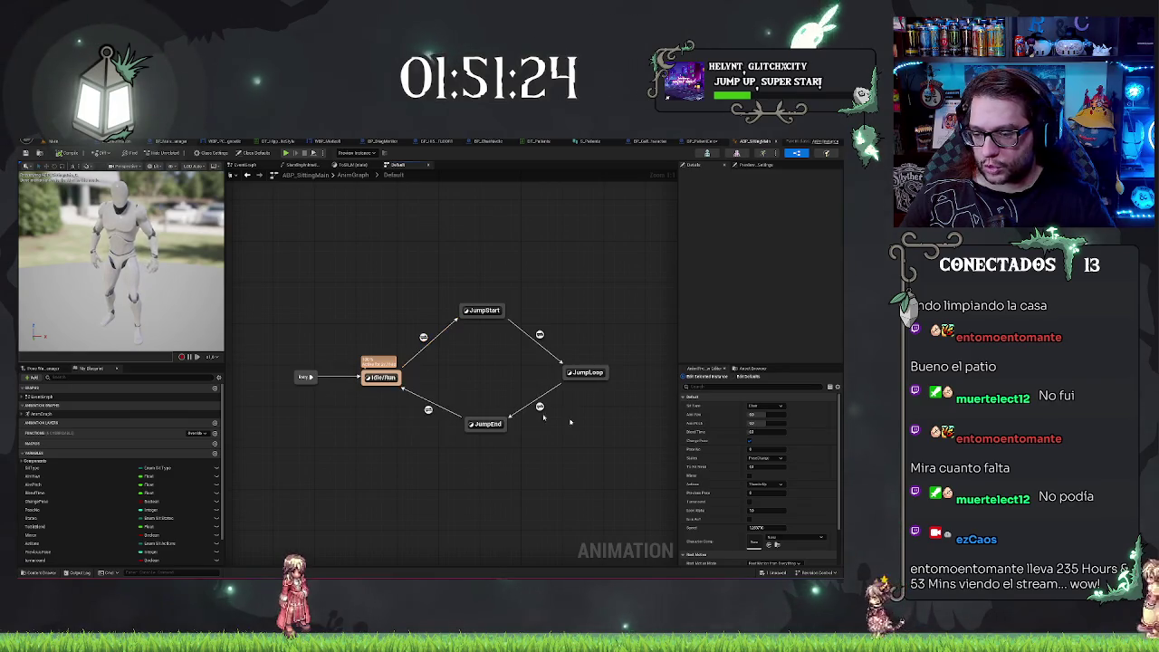
pyautogui.moveTo(754, 529); pyautogui.dragTo(746, 522)
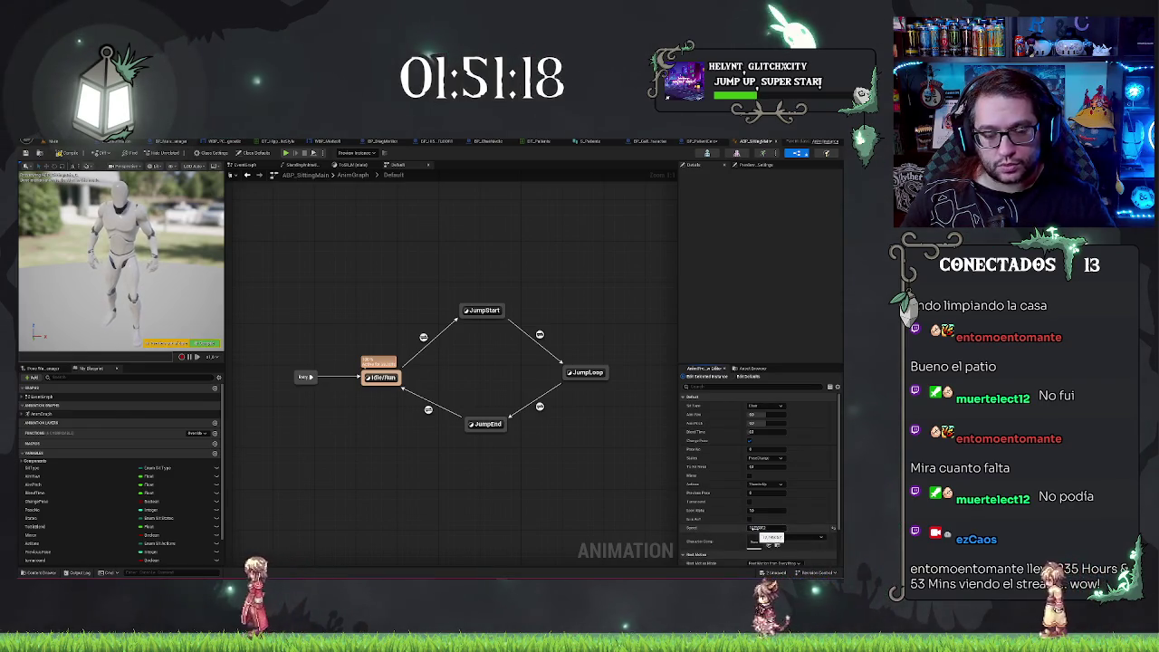
pyautogui.click(758, 528)
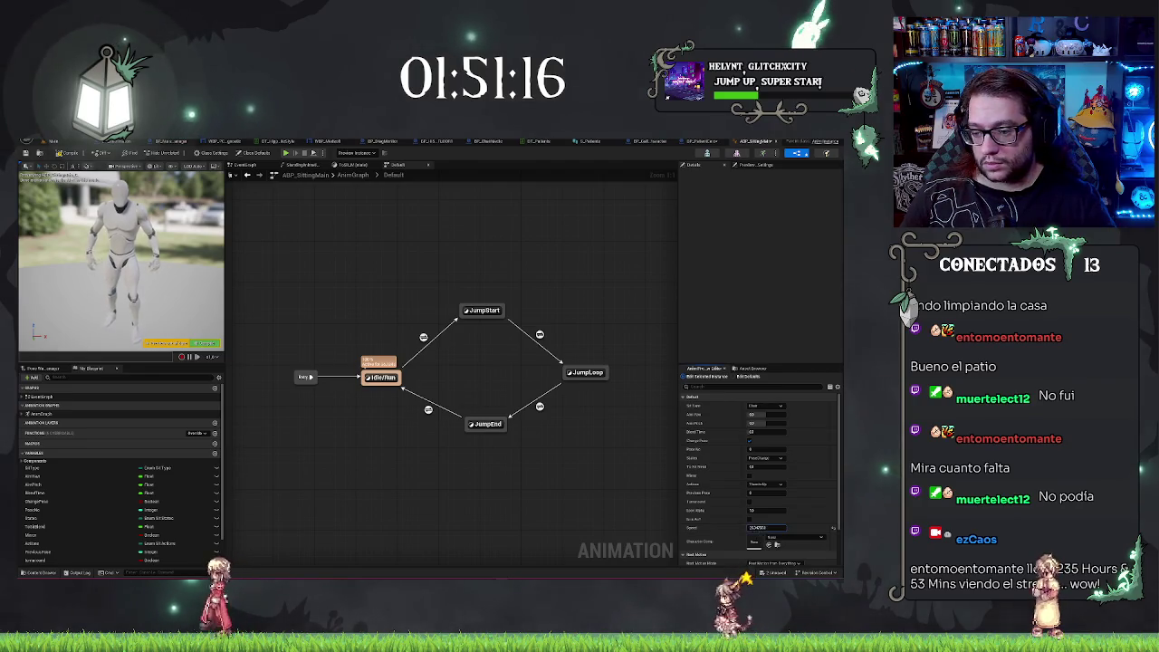
pyautogui.press('Return')
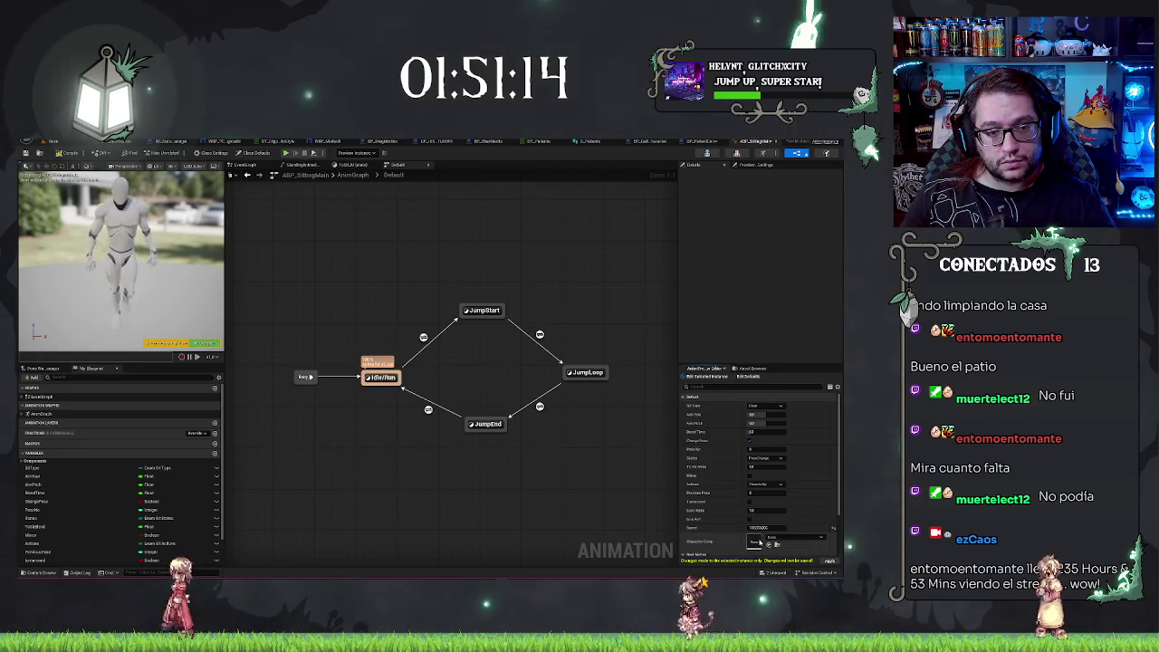
pyautogui.click(757, 527)
pyautogui.doubleClick(758, 527)
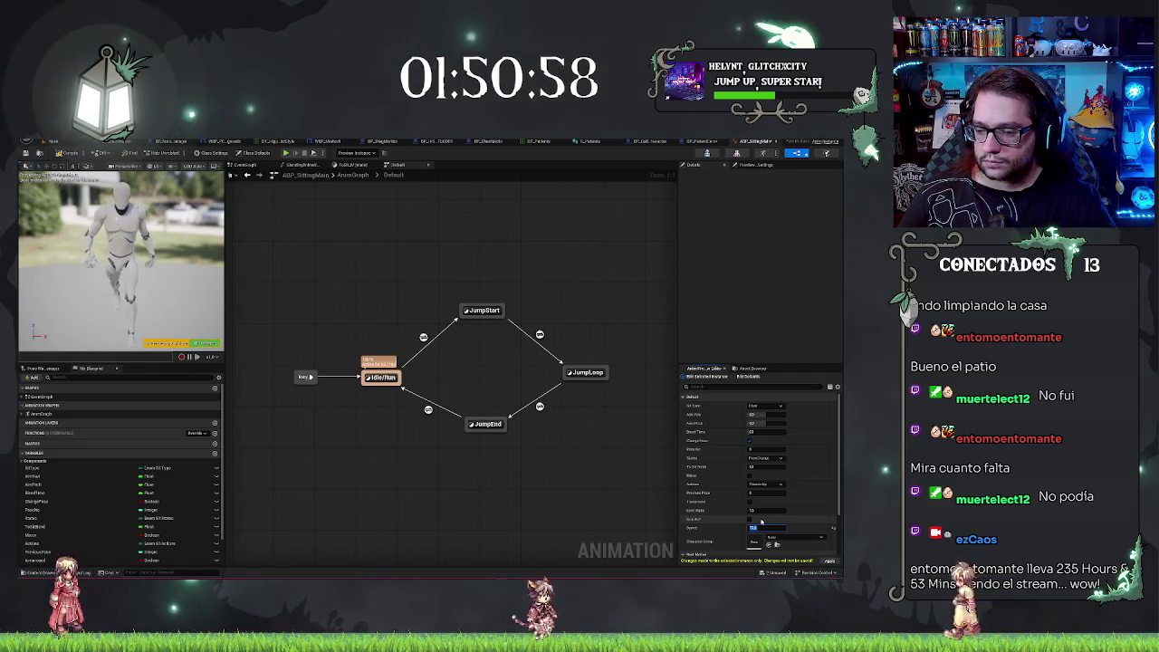
pyautogui.write('1')
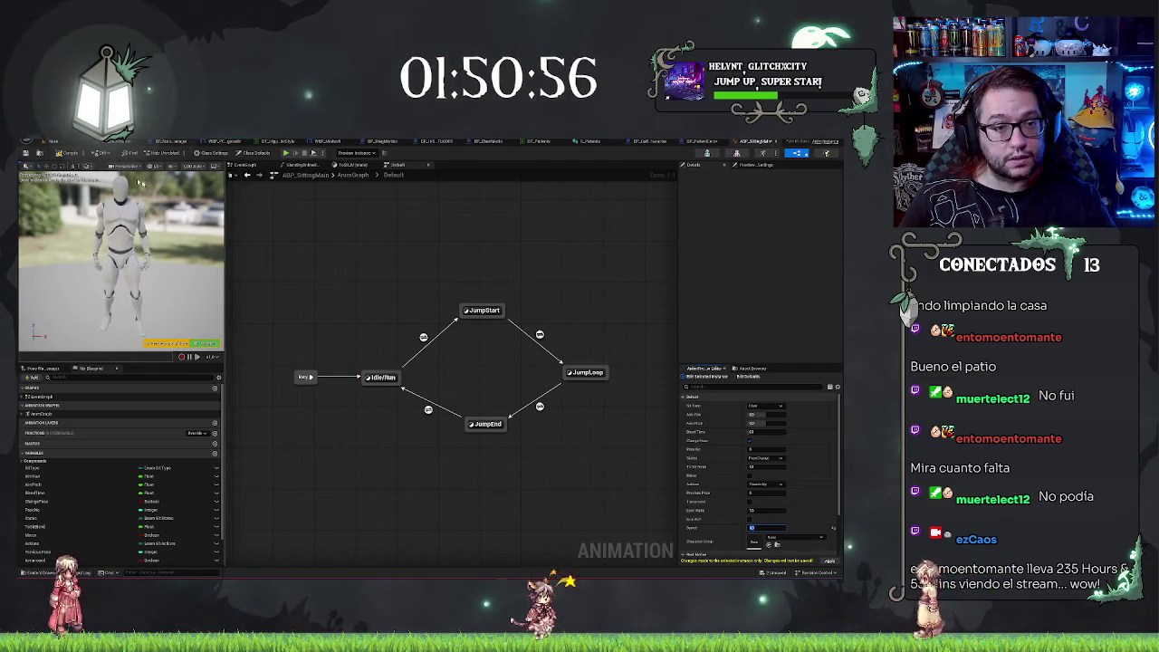
pyautogui.click(52, 141)
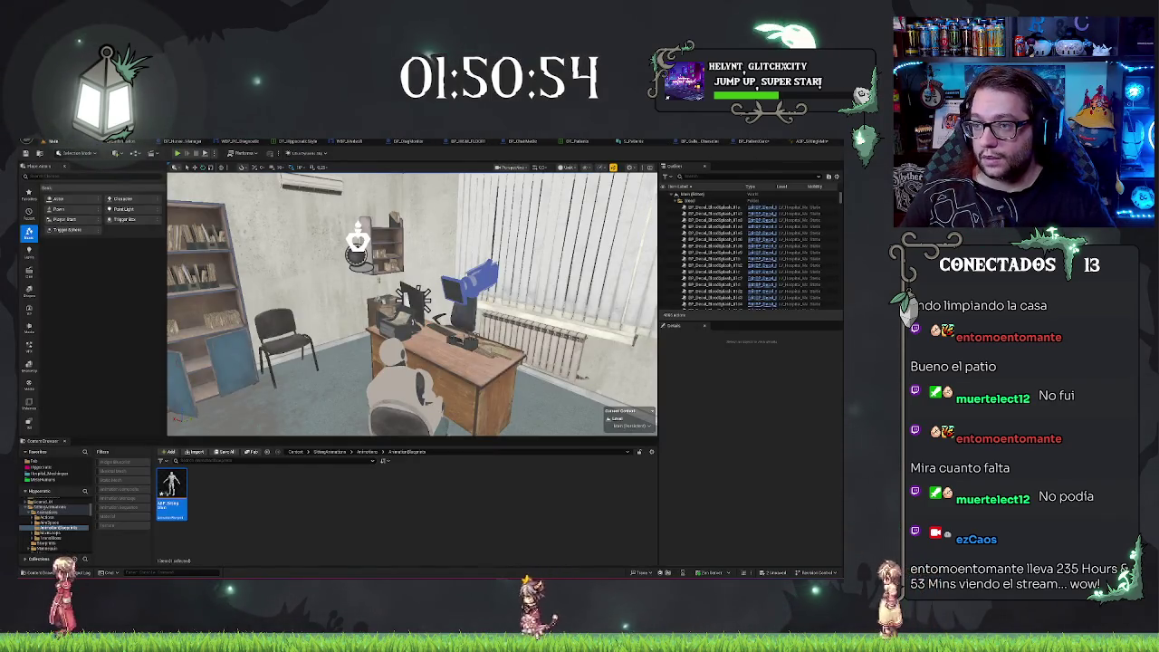
pyautogui.click(715, 141)
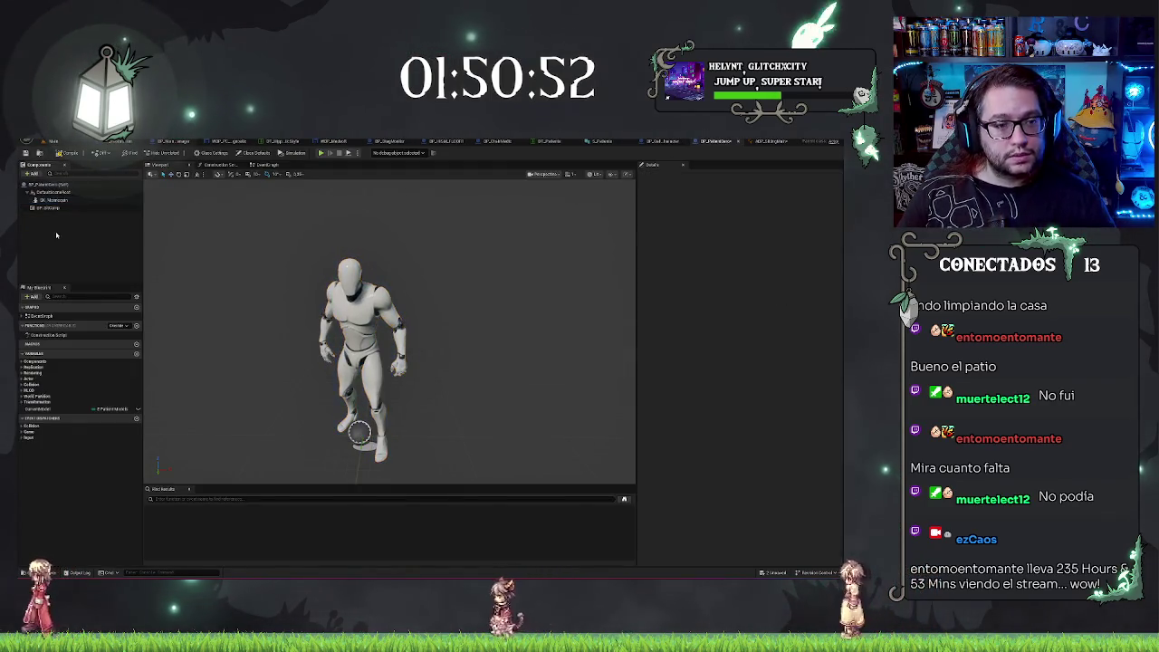
pyautogui.click(33, 173)
pyautogui.click(126, 270)
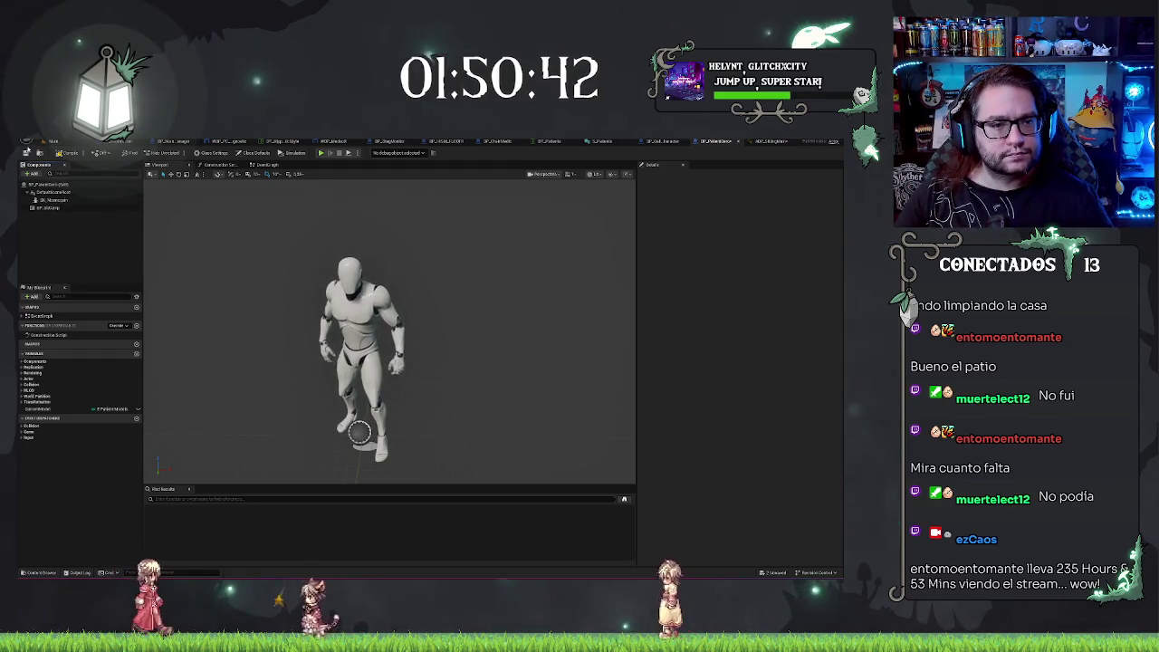
pyautogui.click(33, 174)
pyautogui.write('ai')
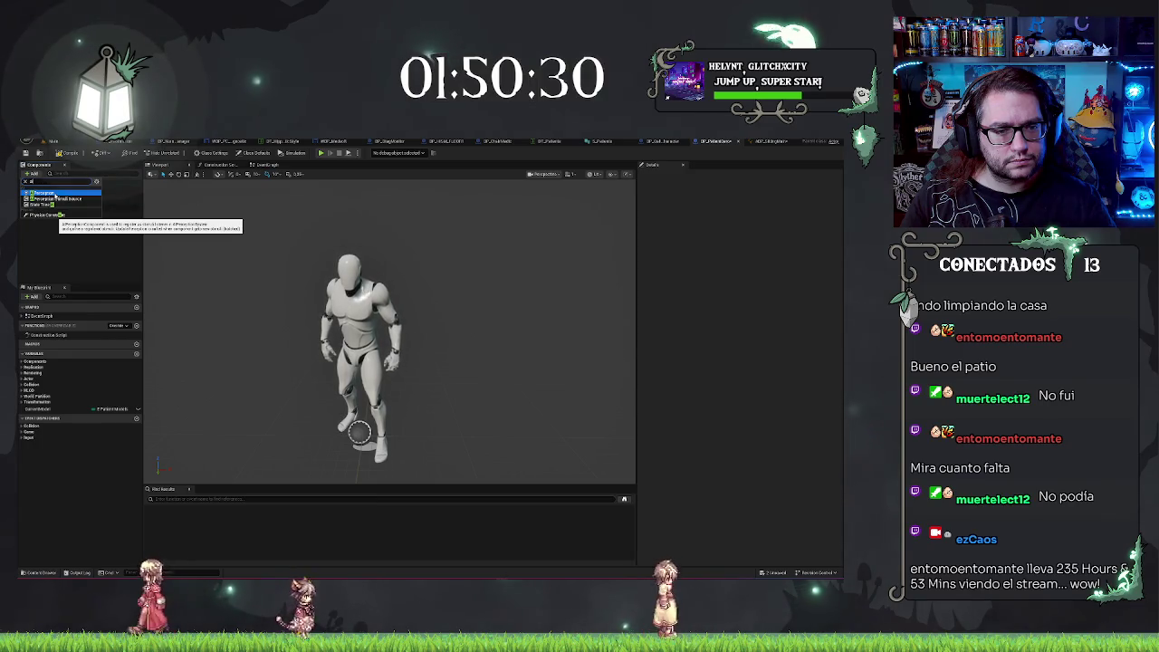
pyautogui.click(38, 172)
pyautogui.click(38, 173)
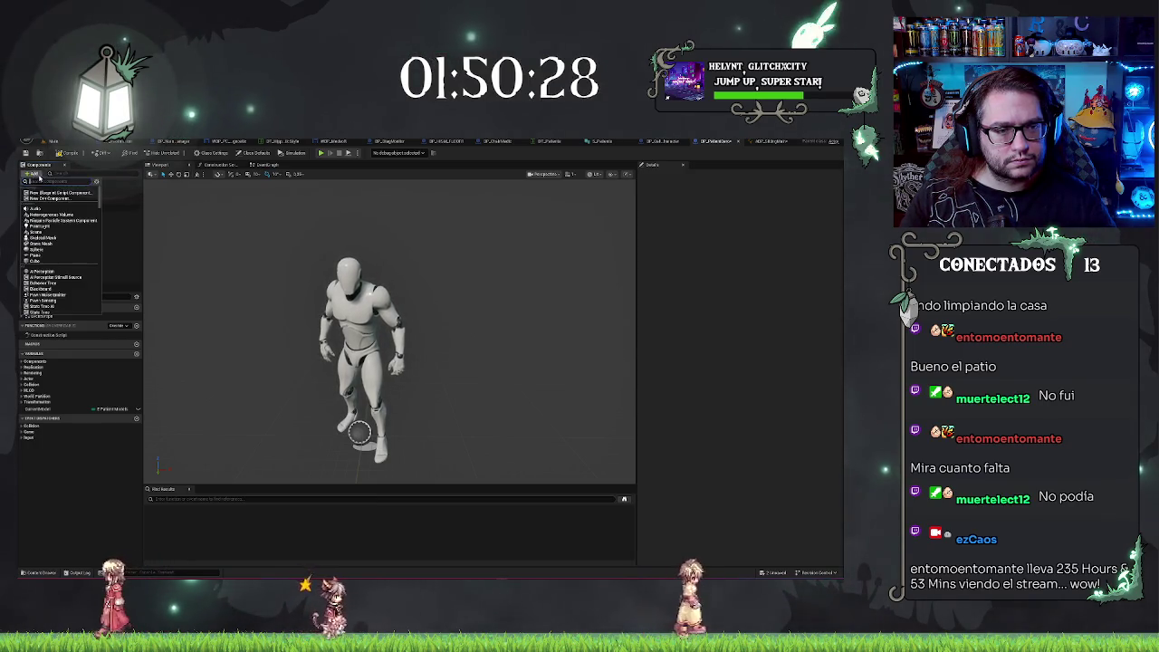
pyautogui.write('move')
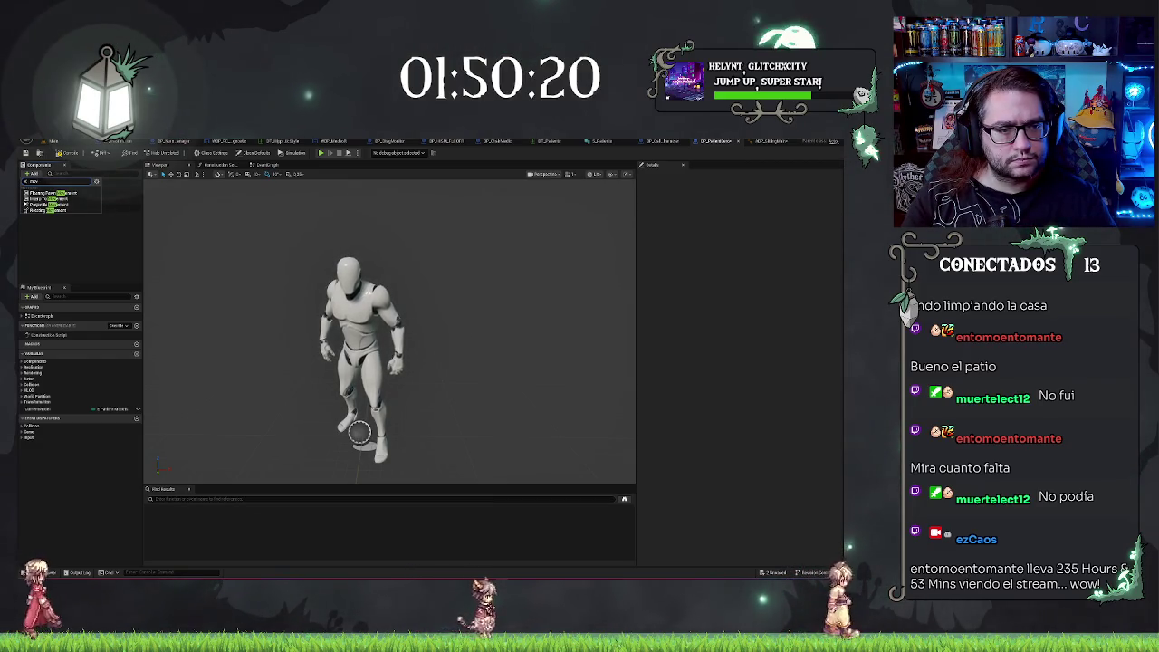
pyautogui.write('ement')
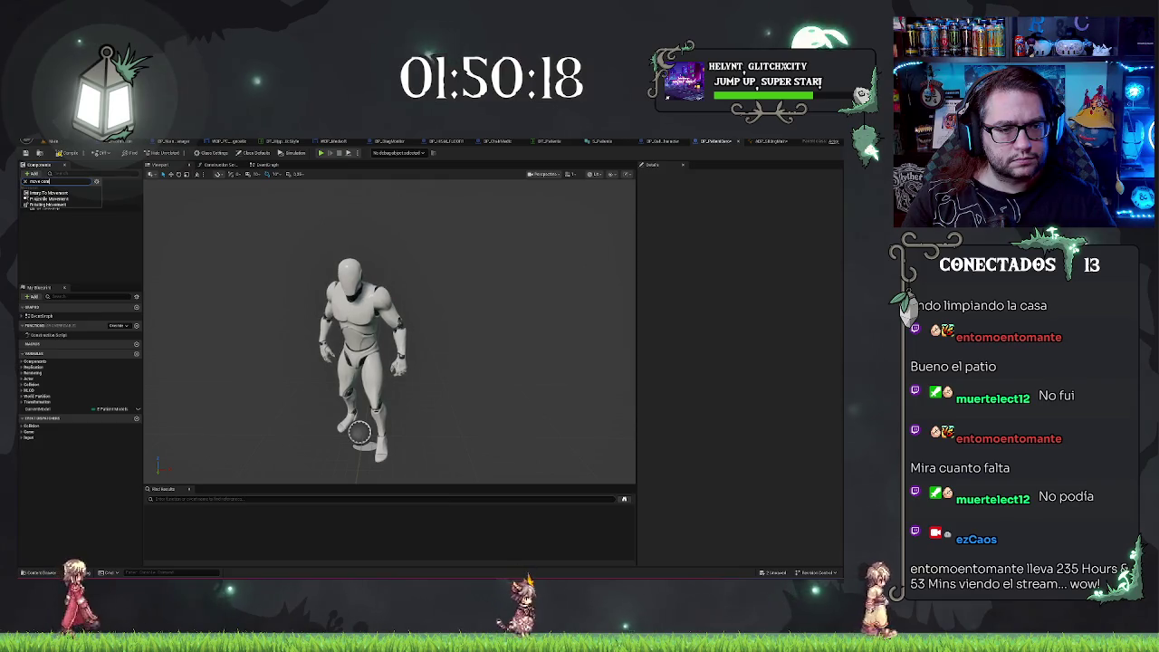
pyautogui.write('component')
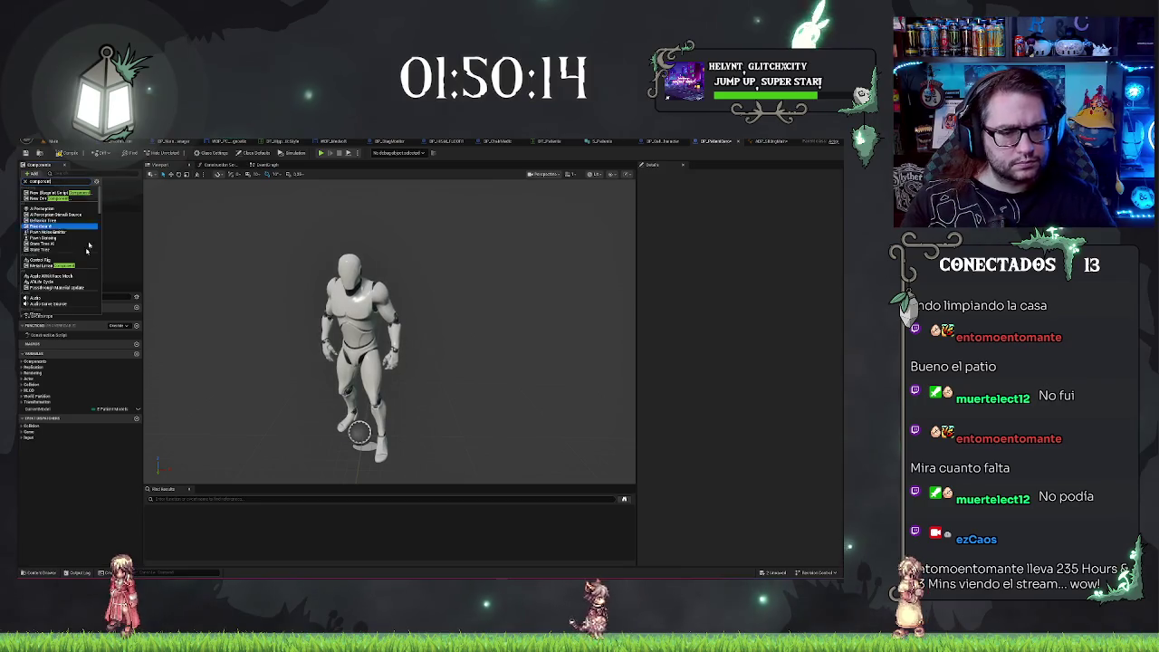
pyautogui.scroll(-5, 63, 283)
pyautogui.scroll(-10, 64, 282)
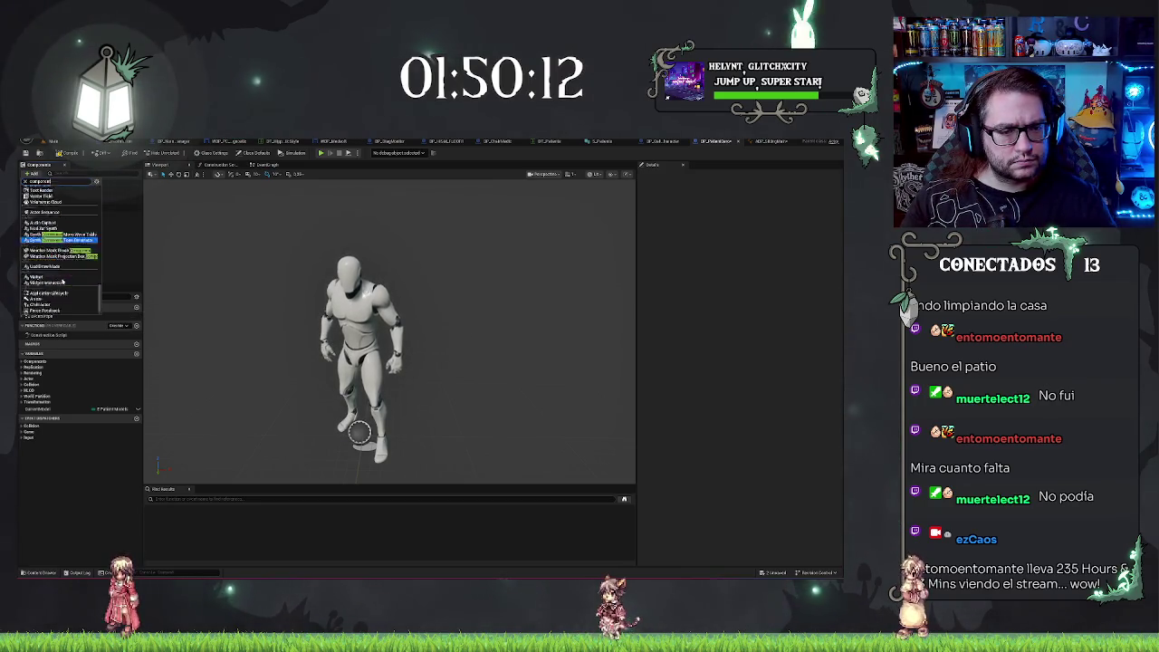
pyautogui.click(124, 241)
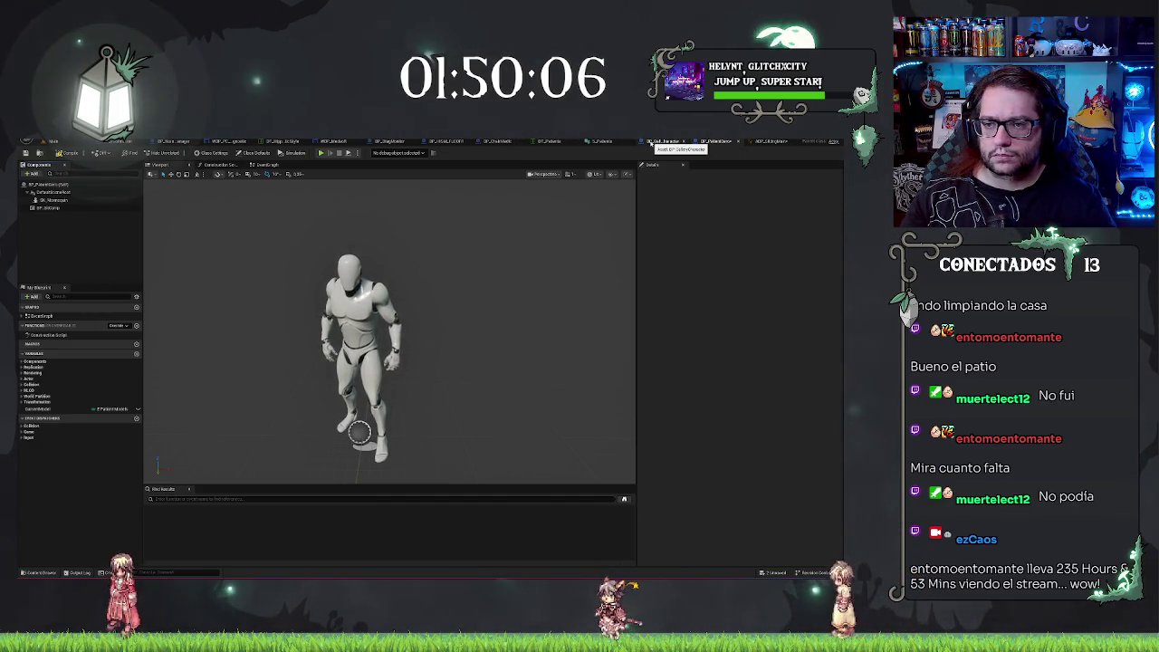
# Look over BP_GalleryCharacter and the patient struct, then bring up ABP_SittingMain.
pyautogui.click(655, 142)
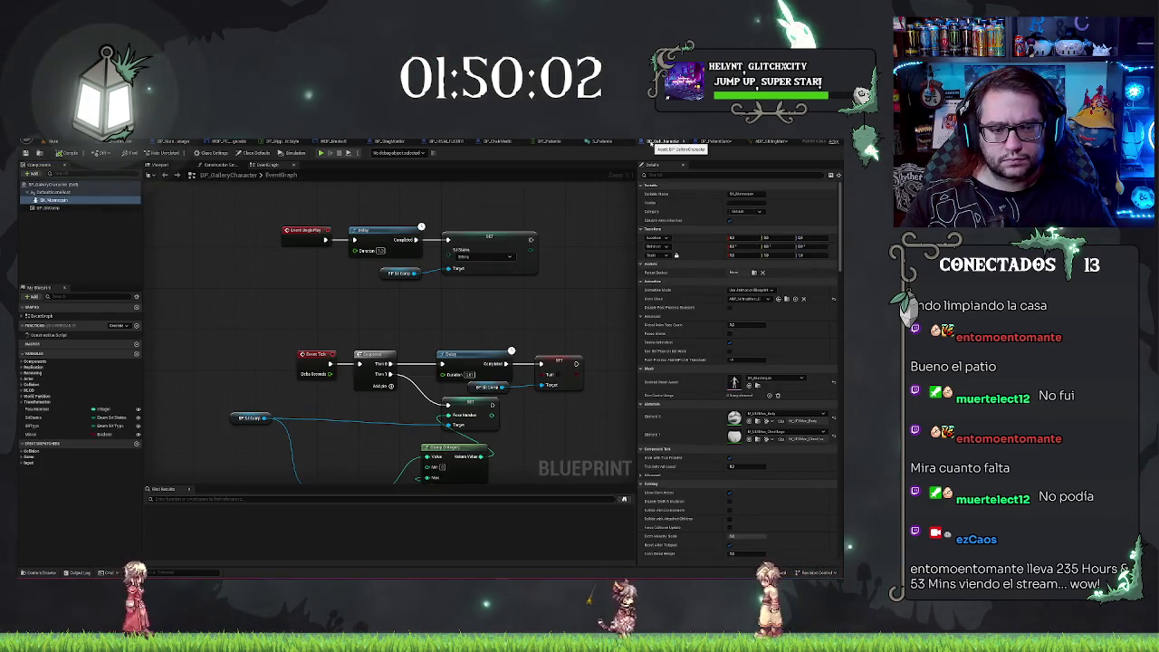
pyautogui.click(649, 142)
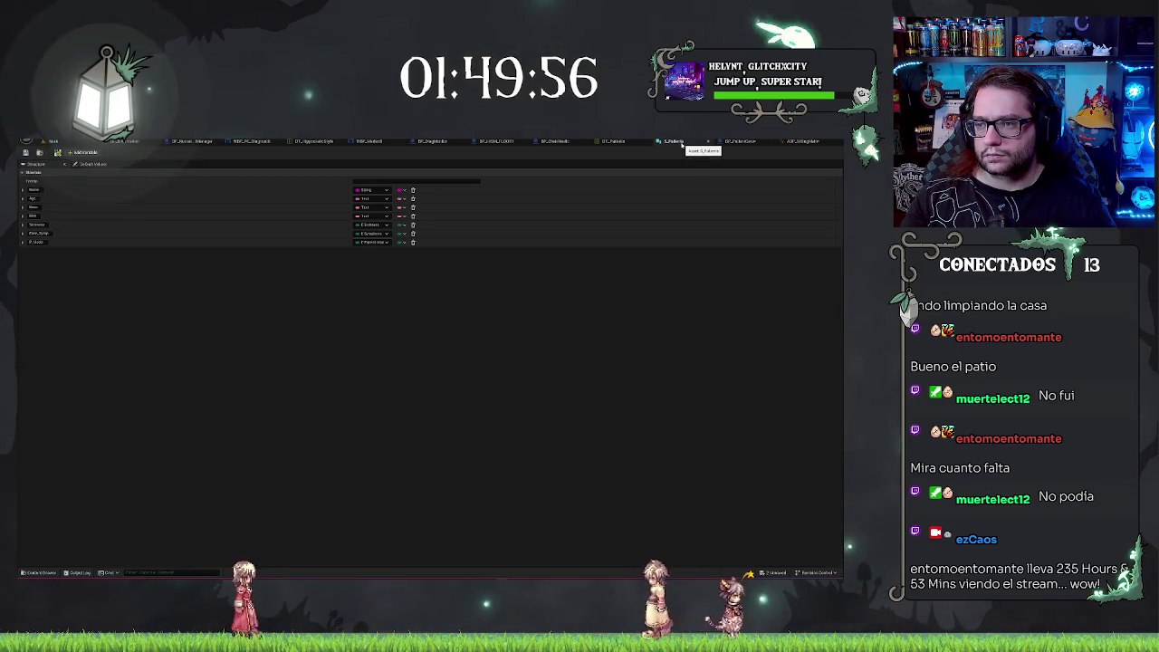
pyautogui.click(733, 143)
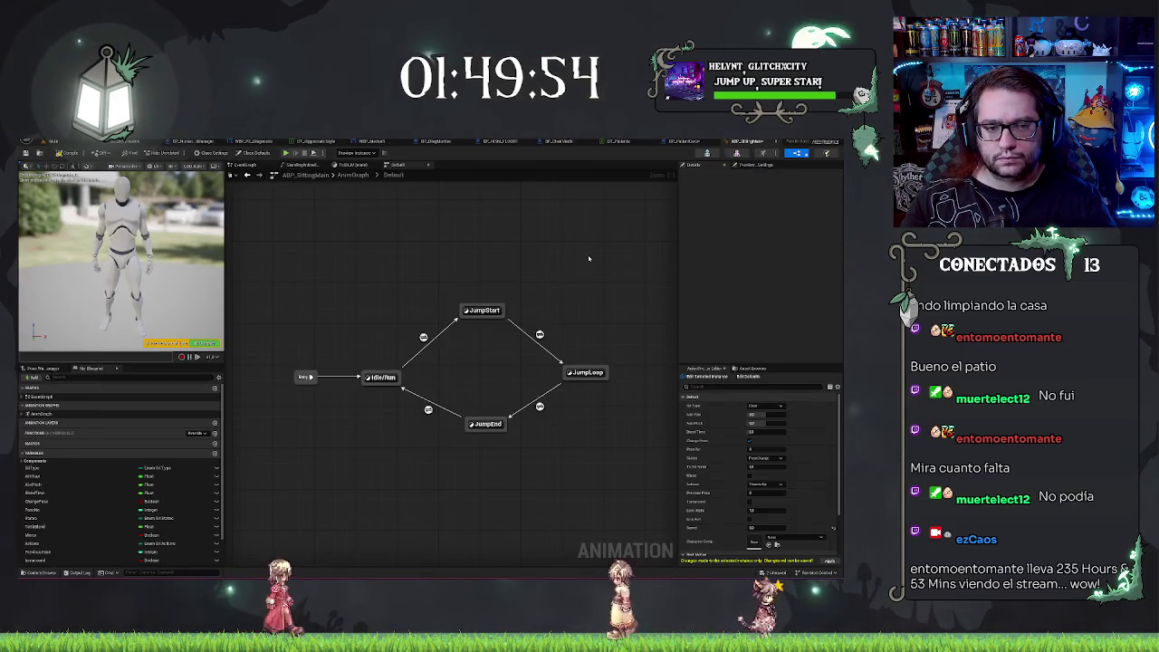
# Drag ABP_SittingMain's preview Speed value higher and save the animation blueprint.
pyautogui.moveTo(758, 527); pyautogui.dragTo(774, 527)
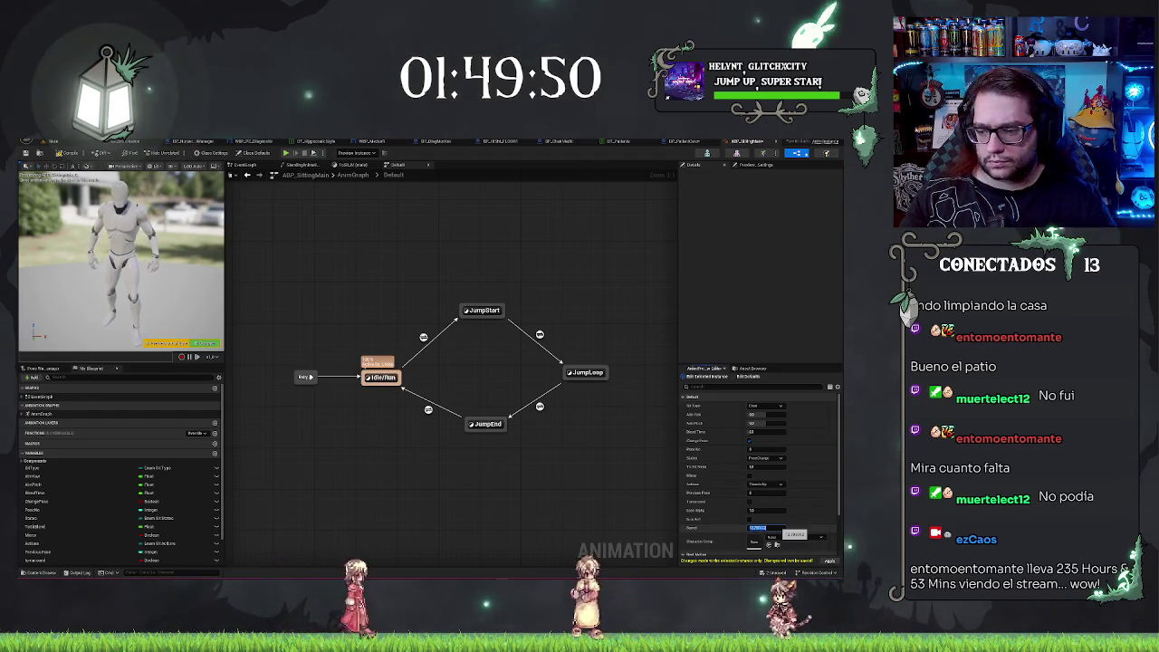
pyautogui.hotkey('ctrl', 's')
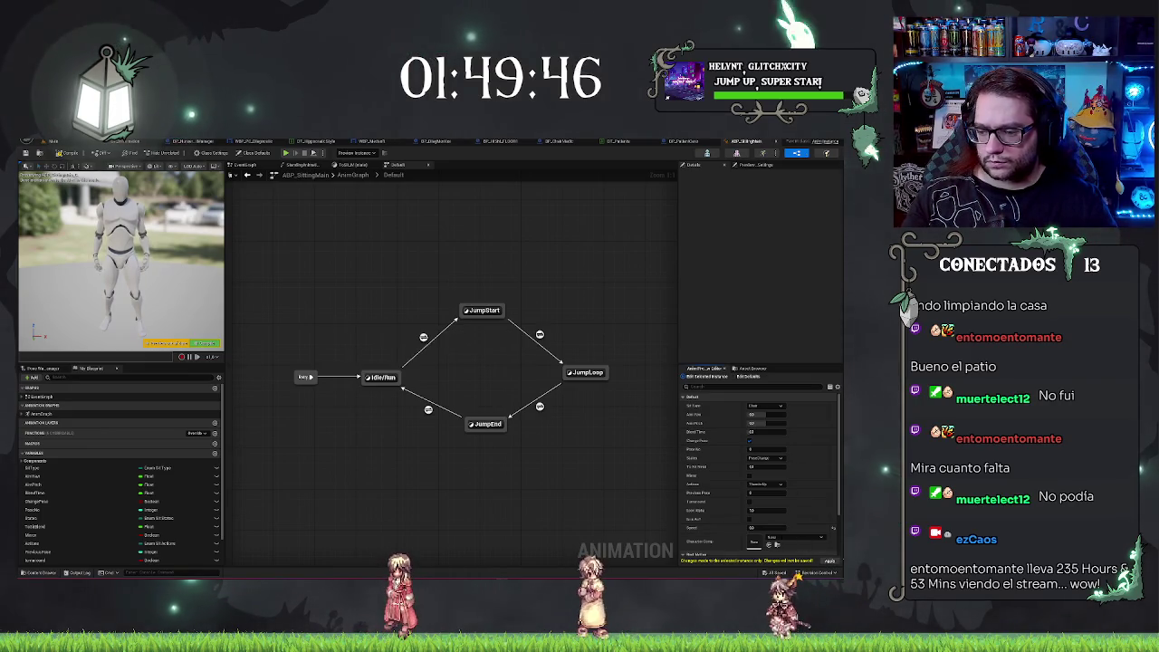
pyautogui.hotkey('ctrl', 's')
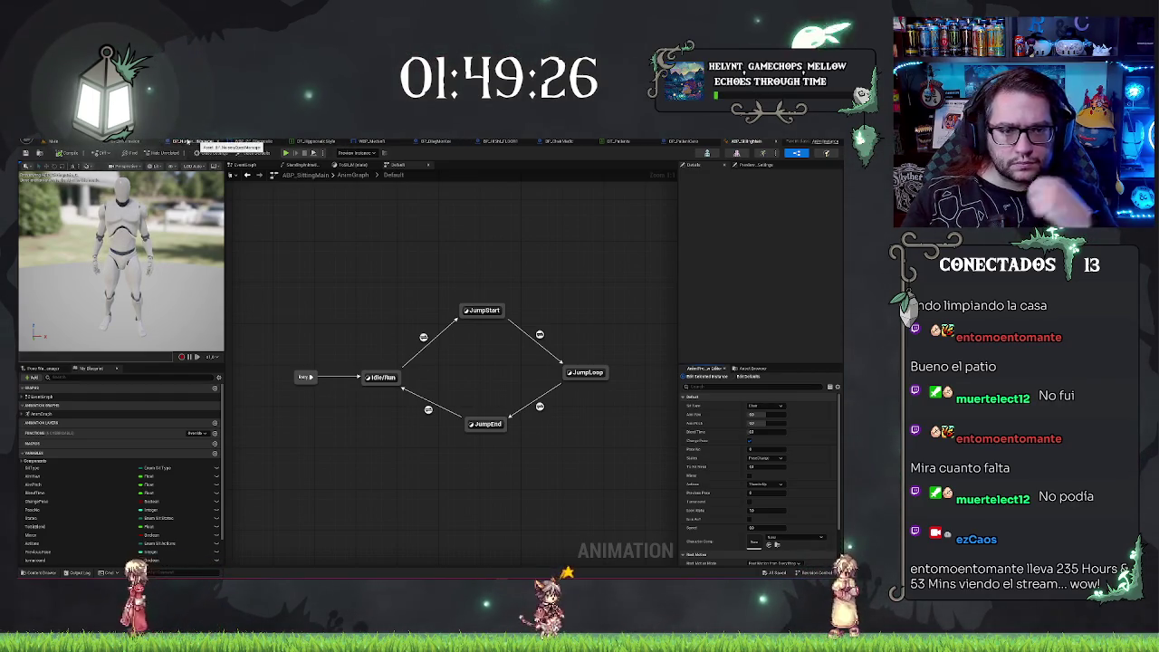
pyautogui.click(135, 142)
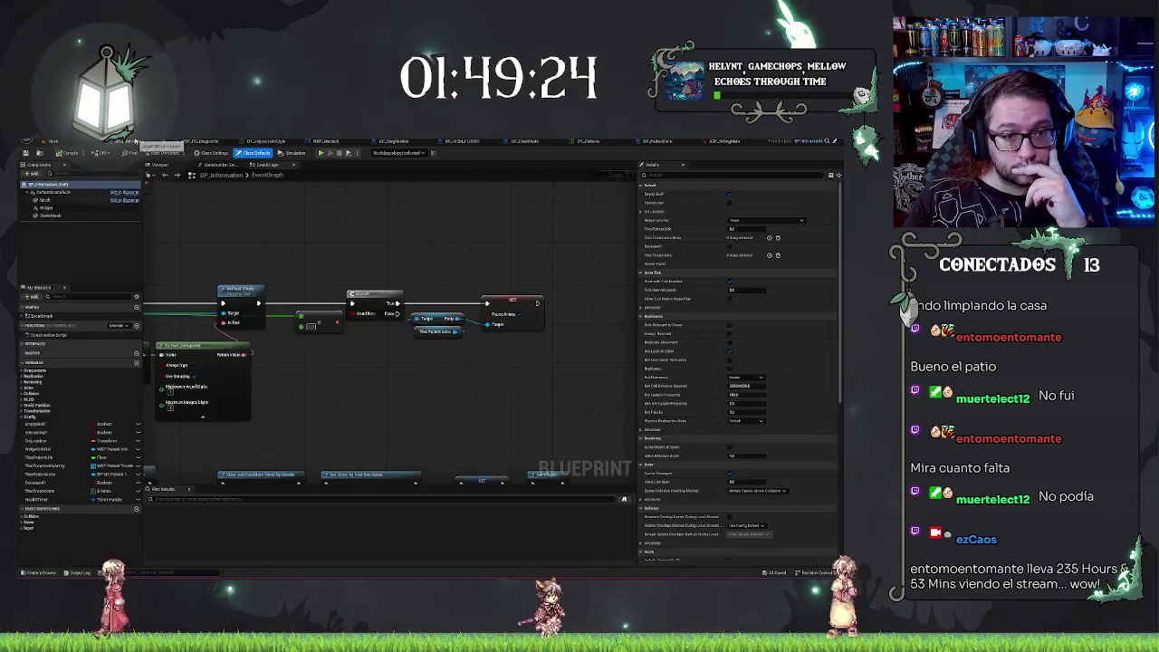
# Frame BP_Information's StaticMesh component in its viewport and save the blueprint.
pyautogui.scroll(-8, 331, 247)
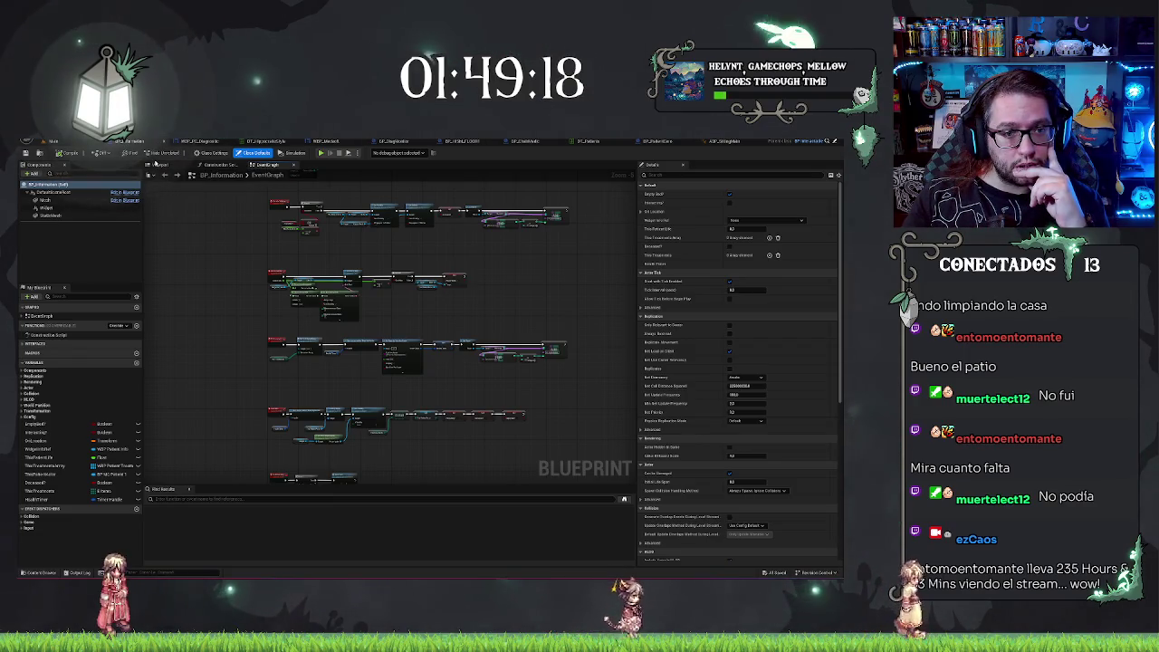
pyautogui.click(162, 165)
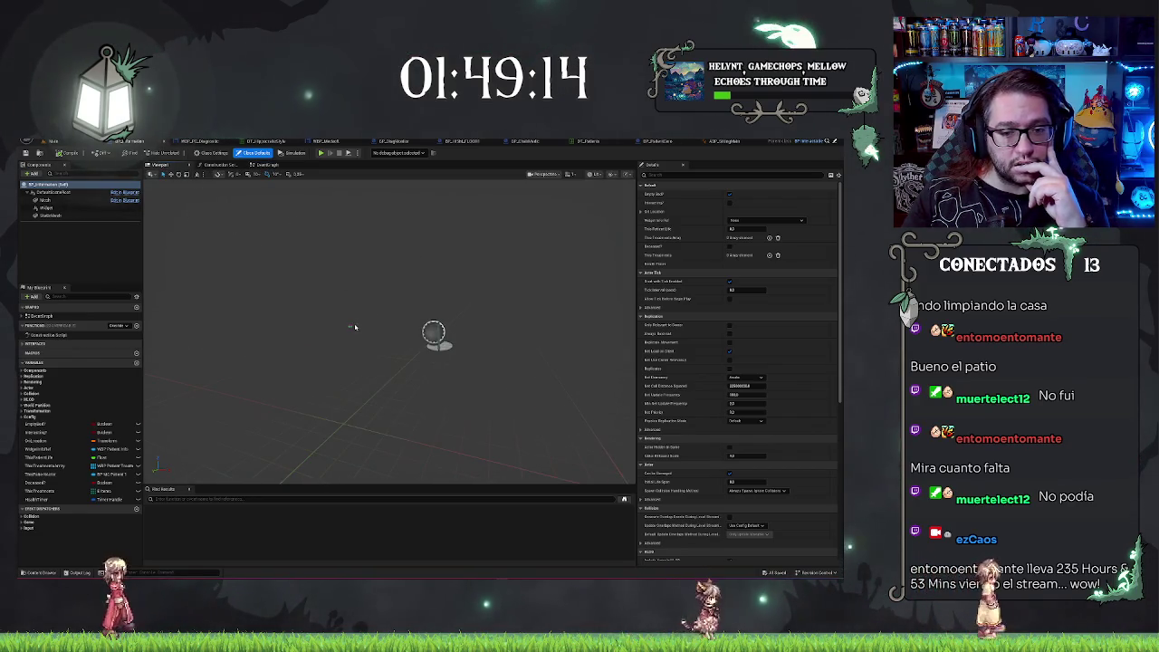
pyautogui.click(91, 215)
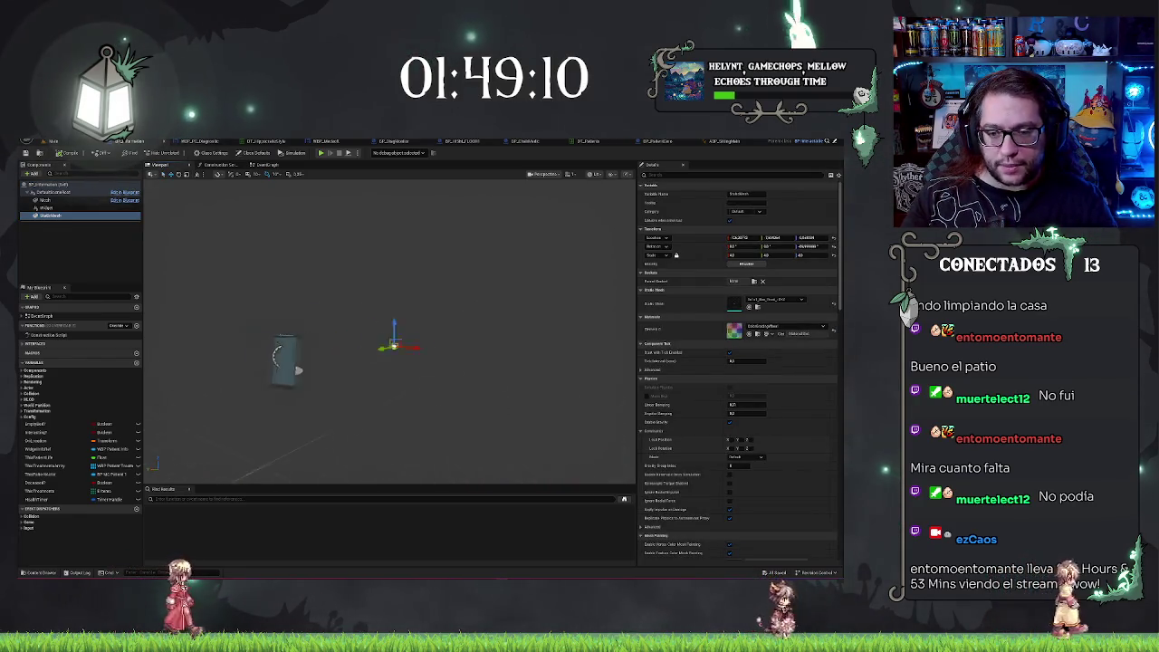
pyautogui.press('f')
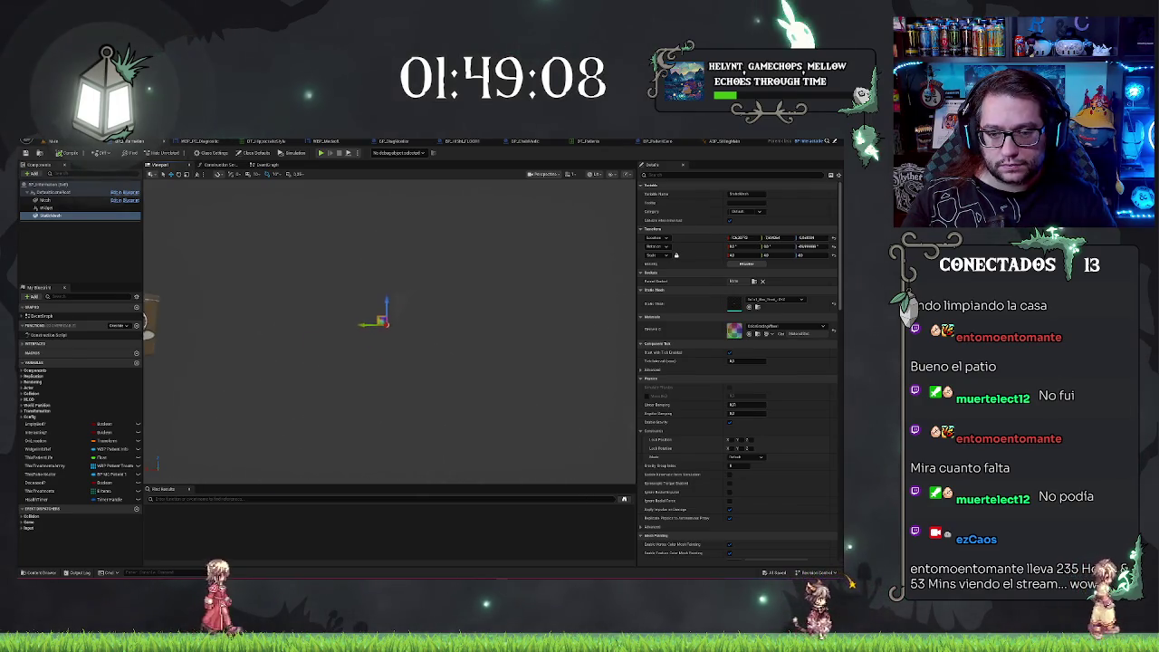
pyautogui.scroll(3, 397, 321)
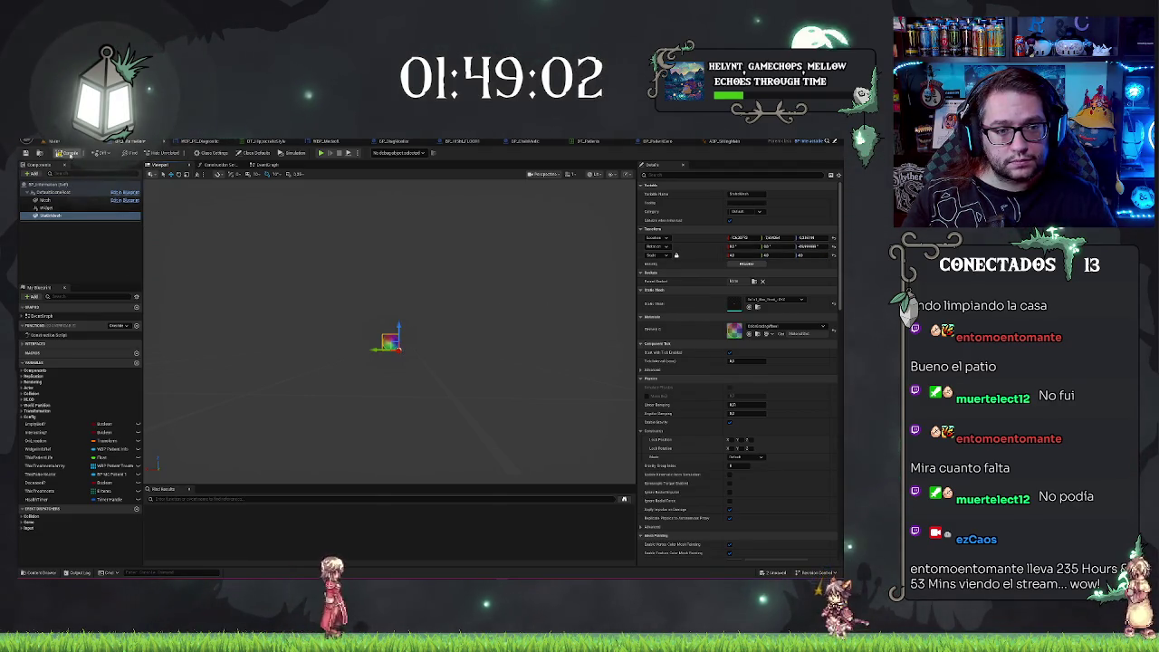
pyautogui.hotkey('ctrl', 's')
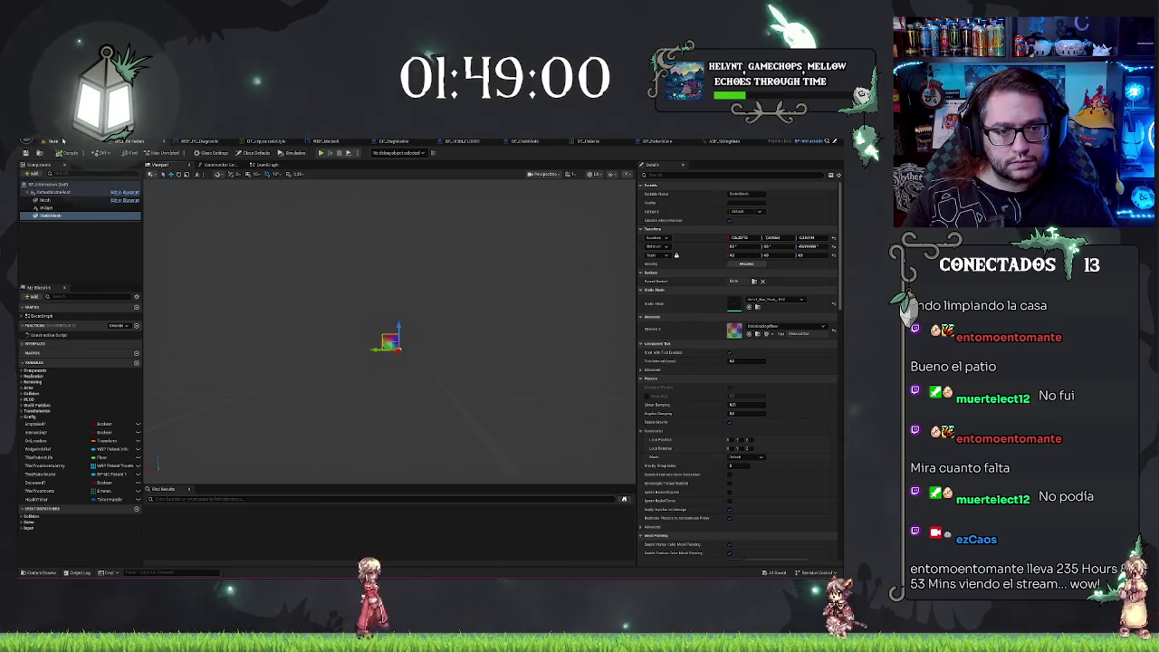
pyautogui.click(53, 141)
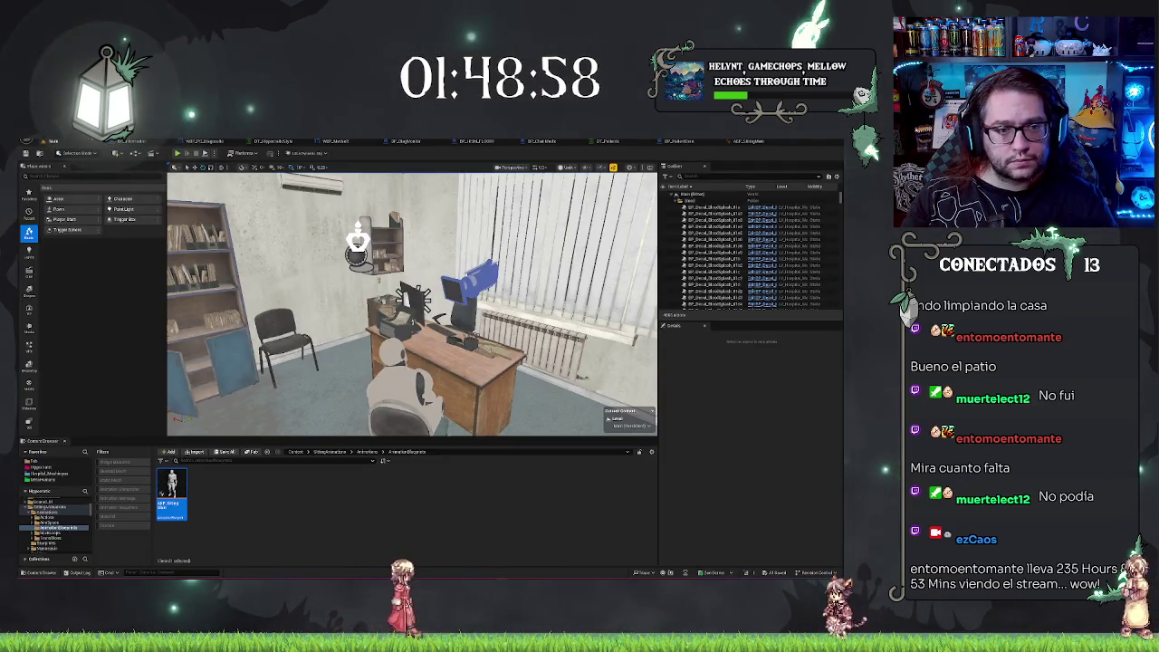
# Search Characters for 'hammer', then open BP_HorrorCharacter from the Hipsocratic folder.
pyautogui.click(229, 548)
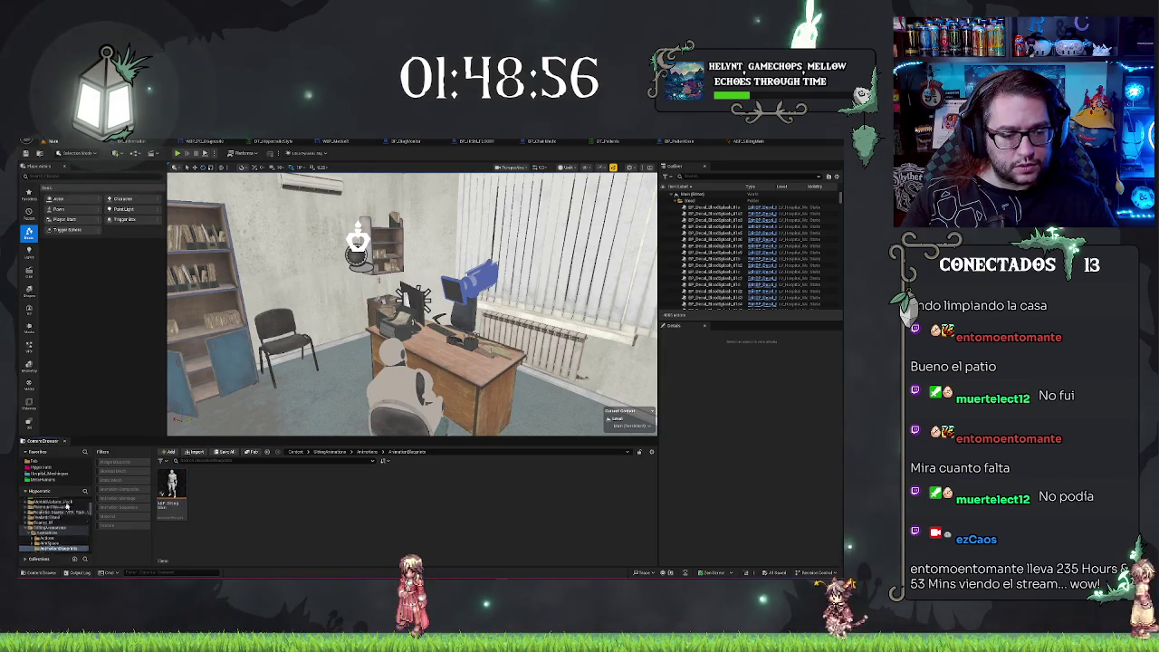
pyautogui.click(51, 505)
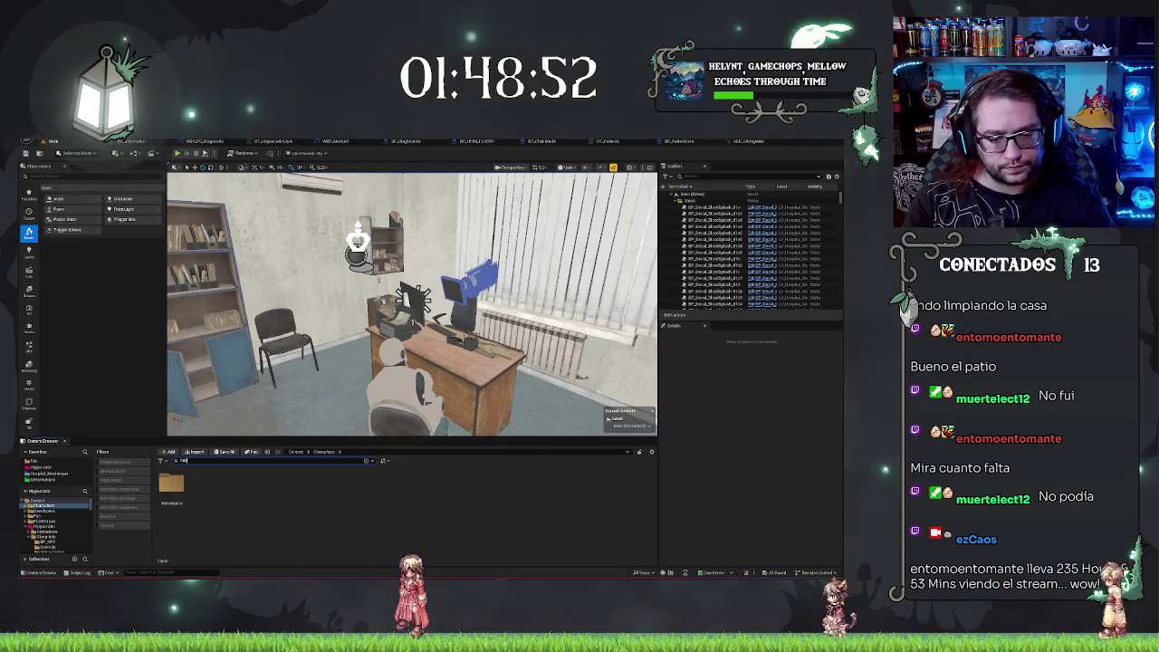
pyautogui.write('hammer')
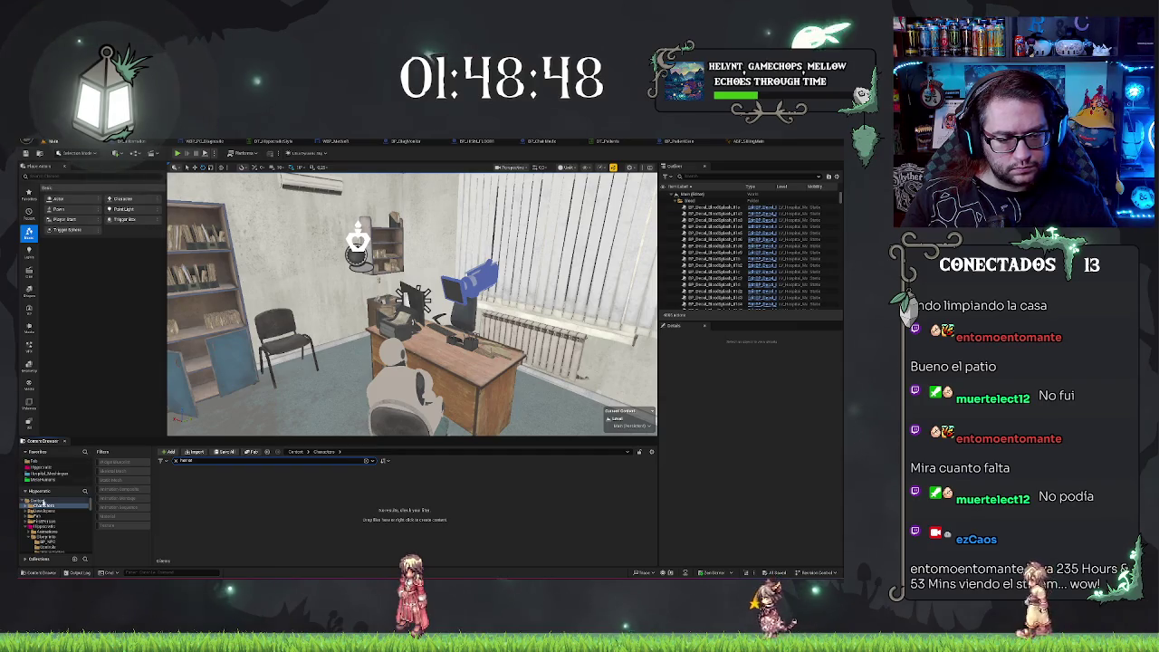
pyautogui.click(48, 527)
pyautogui.click(174, 488)
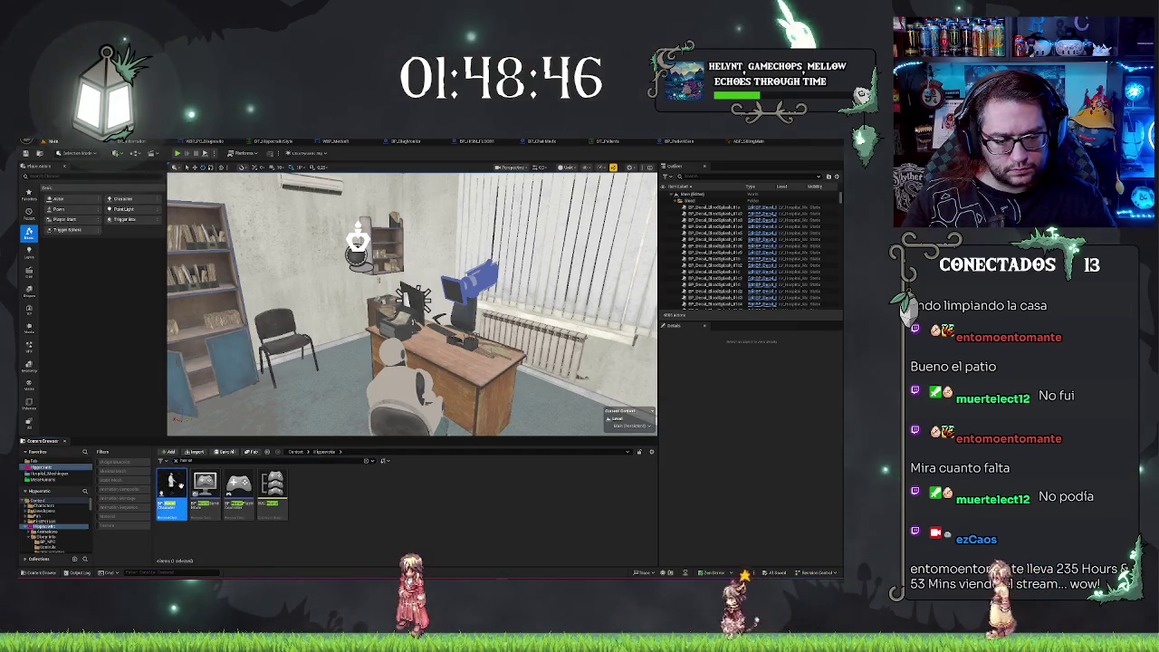
pyautogui.doubleClick(185, 486)
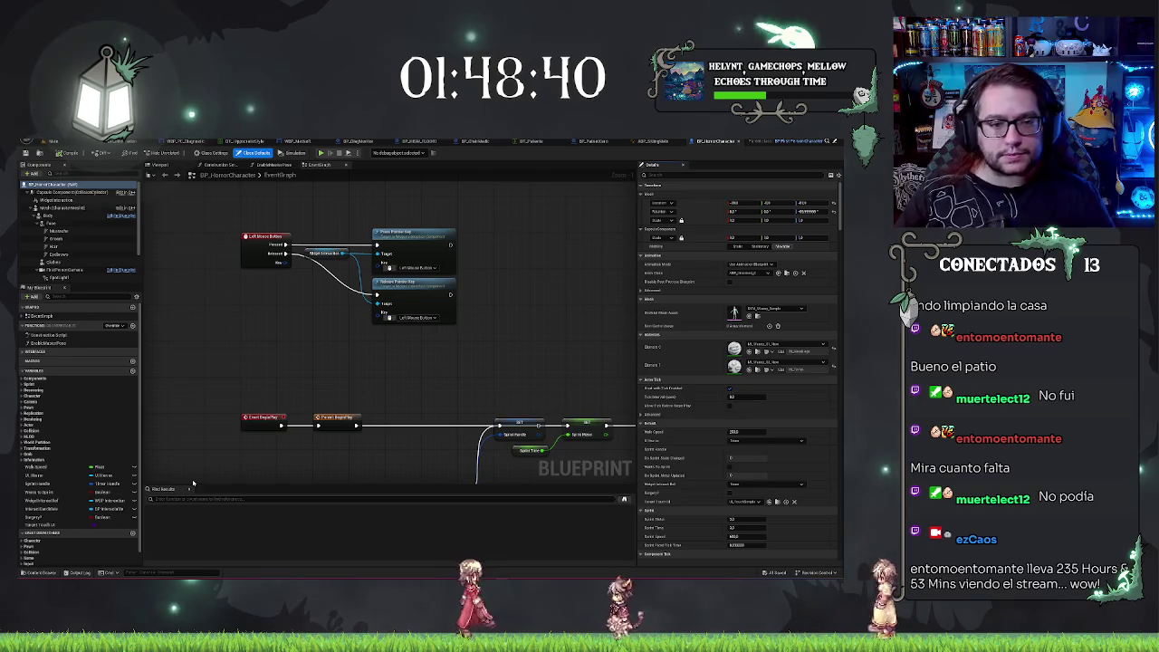
# Switch back to the BP_PatientItem blueprint and bring up its Components Add list.
pyautogui.scroll(-2, 51, 271)
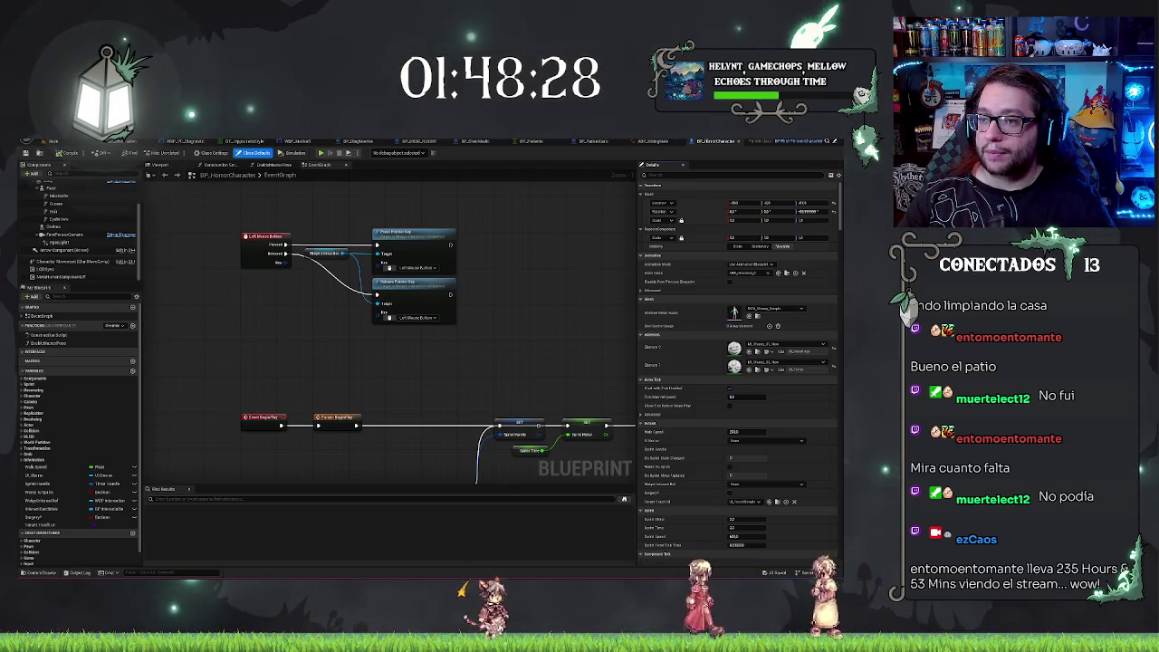
pyautogui.click(603, 142)
pyautogui.click(32, 172)
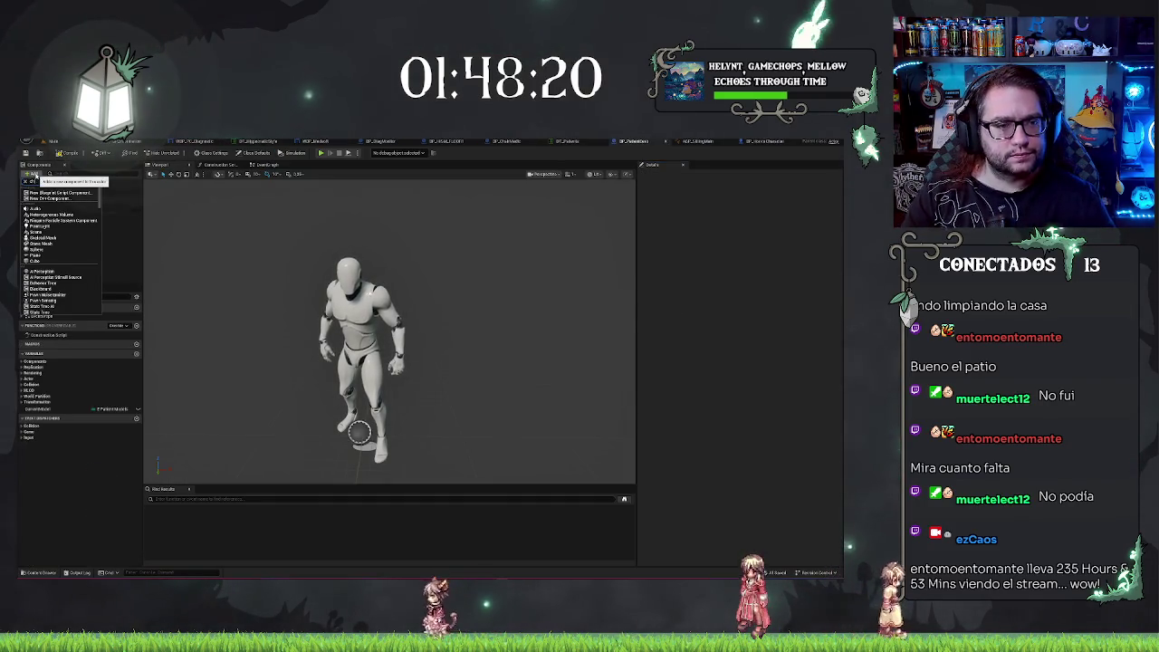
pyautogui.press('Escape')
pyautogui.click(45, 181)
pyautogui.write('chara')
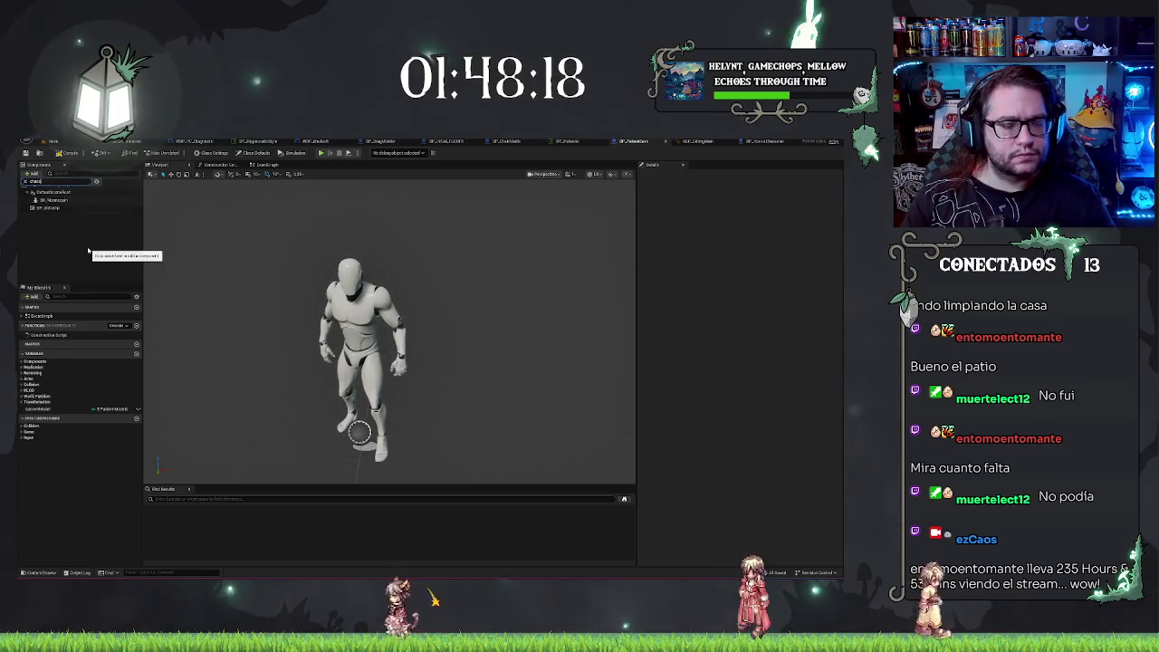
pyautogui.click(32, 172)
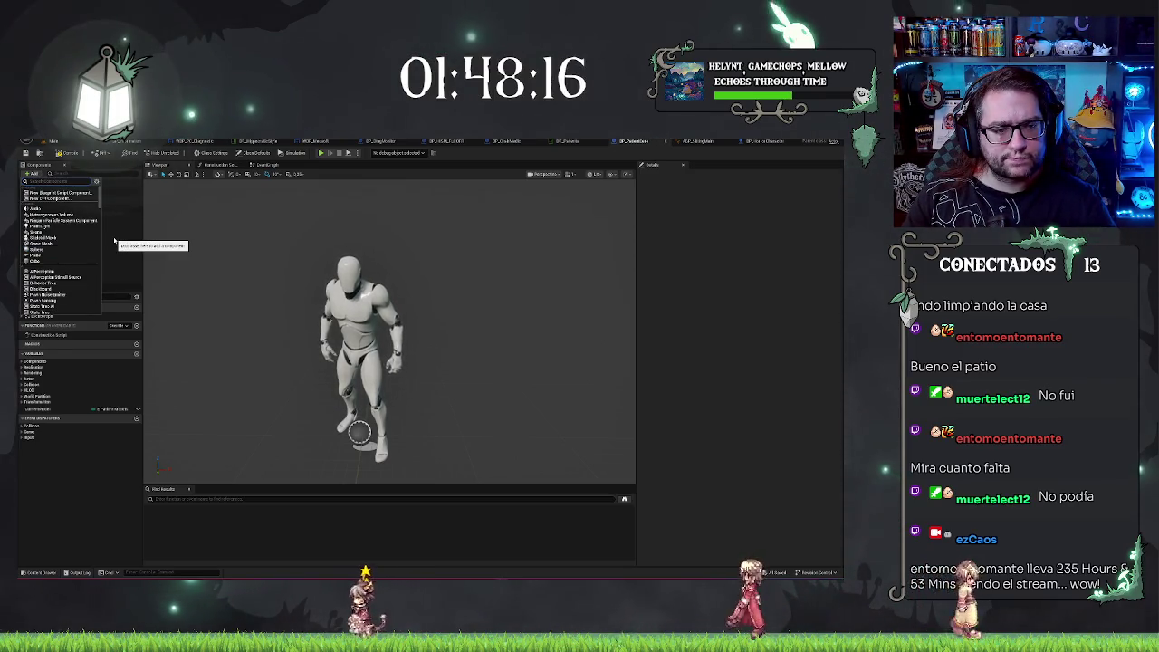
pyautogui.press('Escape')
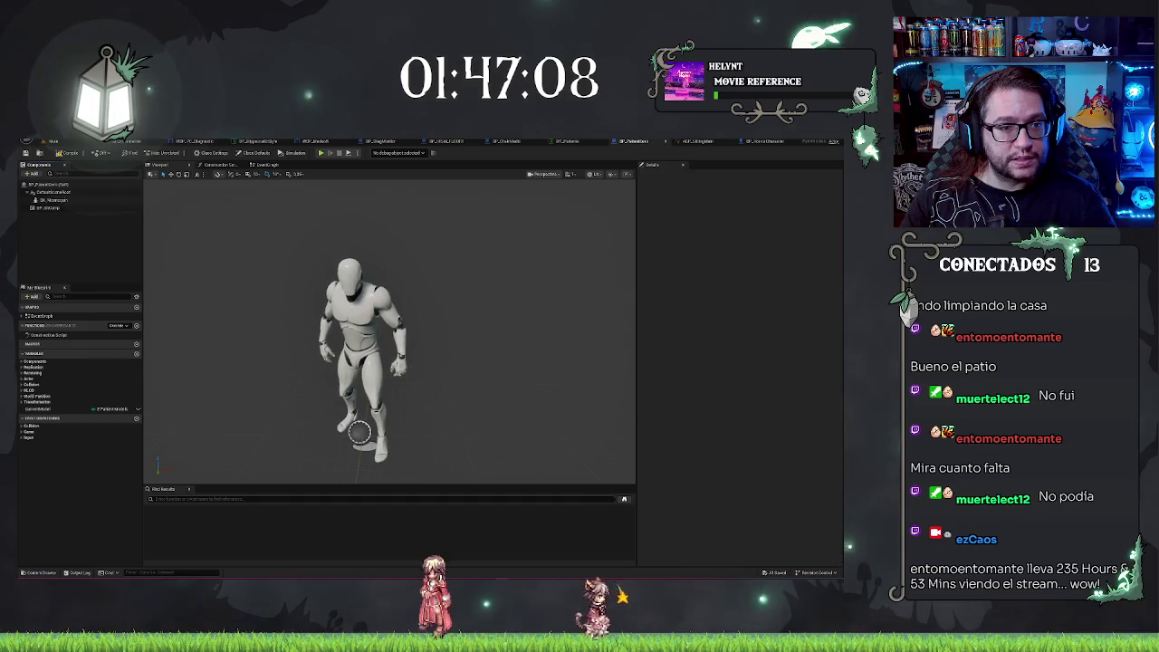
# Reparent BP_PatientItem to the Character class, found by searching the parent class list.
pyautogui.rightClick(84, 229)
pyautogui.press('Escape')
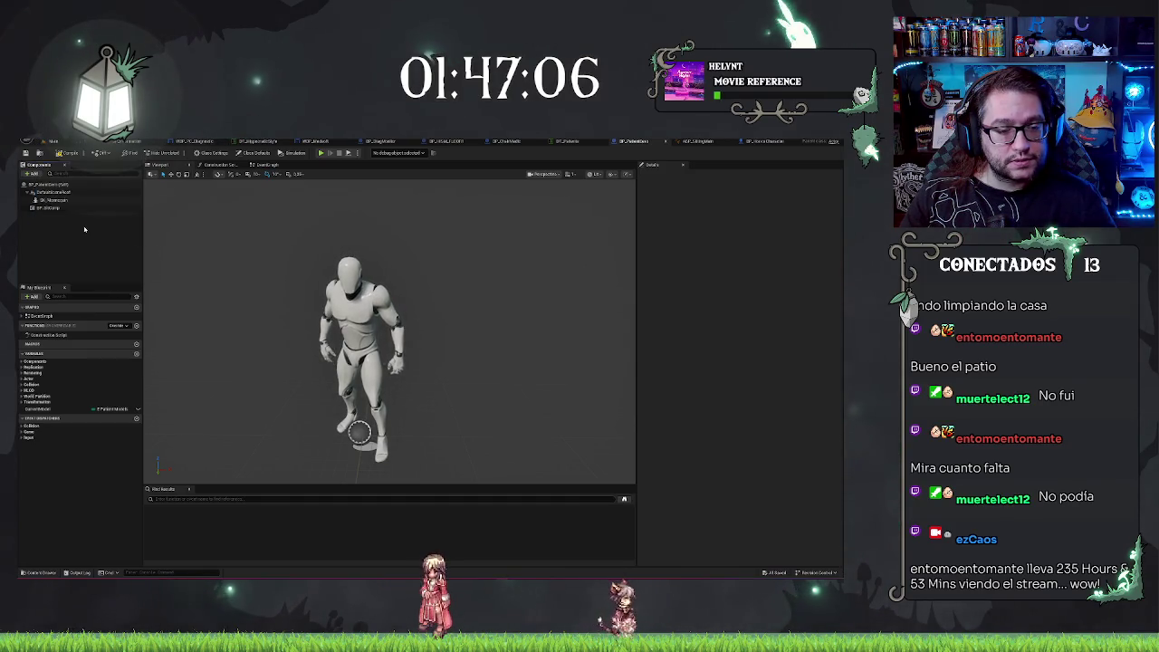
pyautogui.rightClick(84, 229)
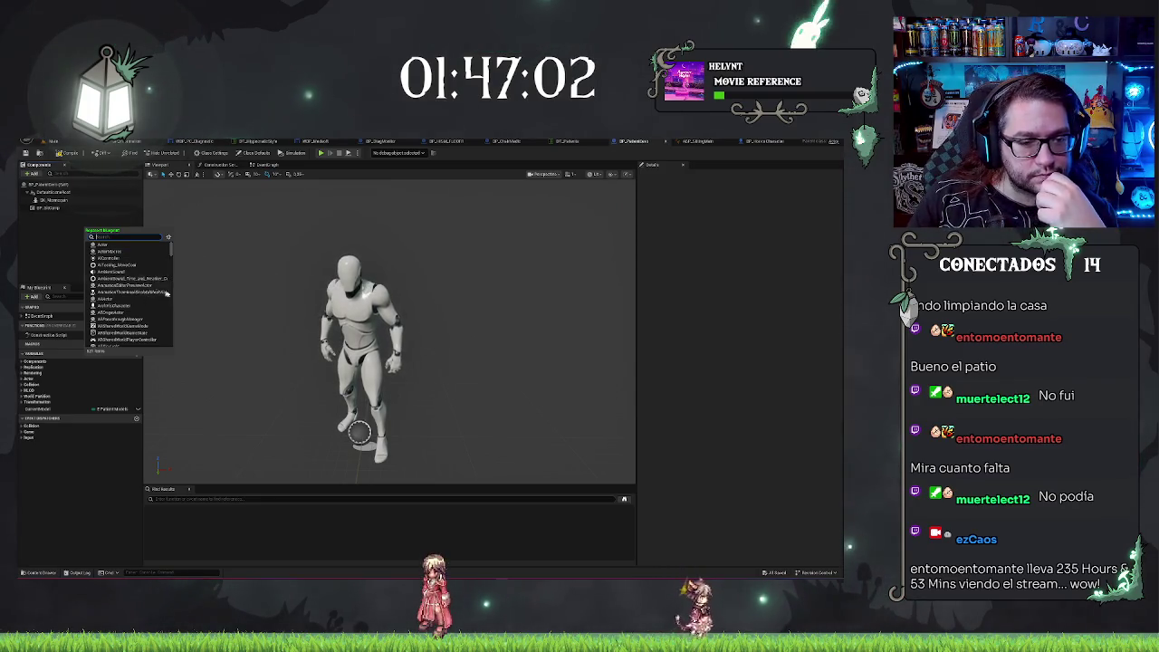
pyautogui.scroll(-5, 159, 262)
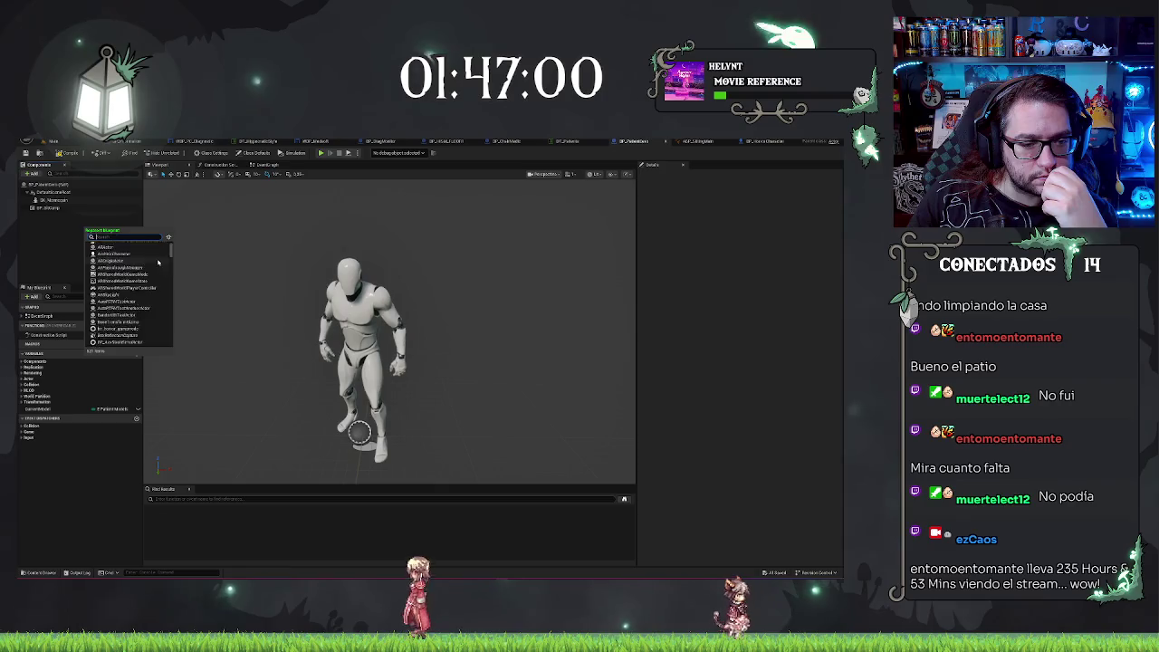
pyautogui.write('bp')
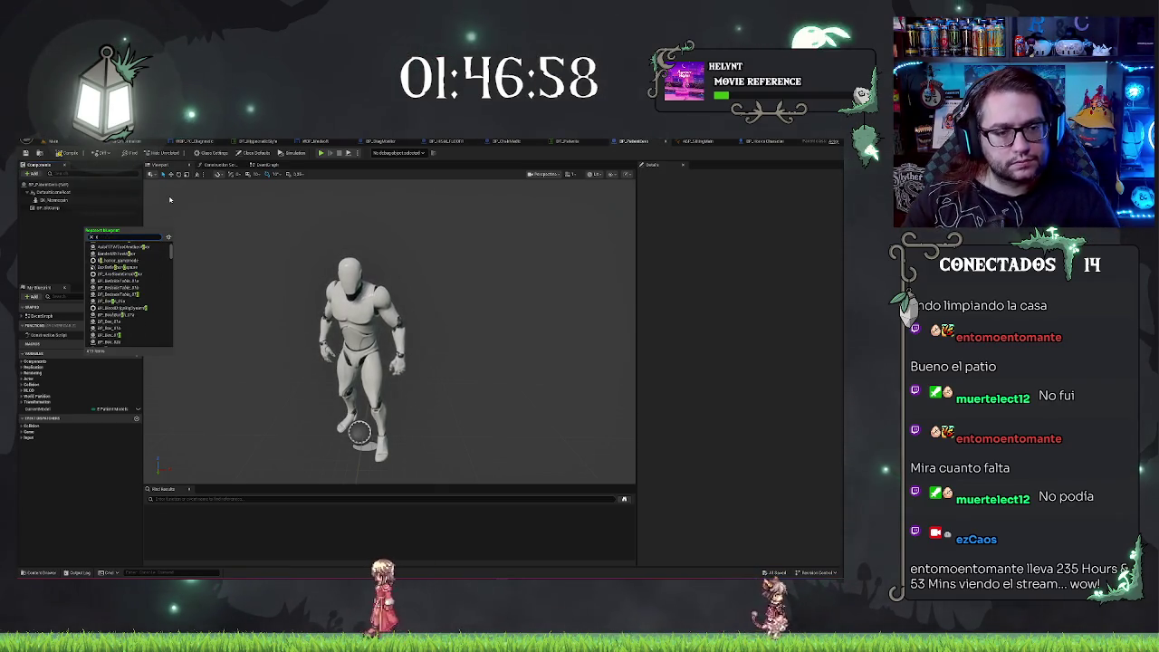
pyautogui.write('haracter')
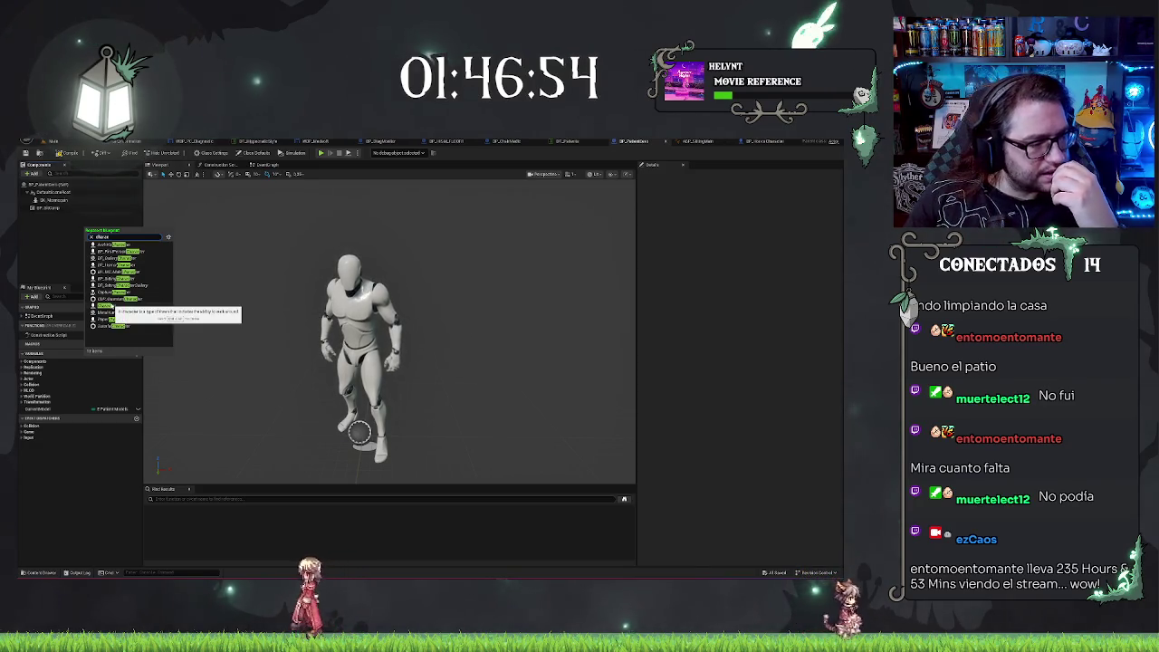
pyautogui.click(104, 306)
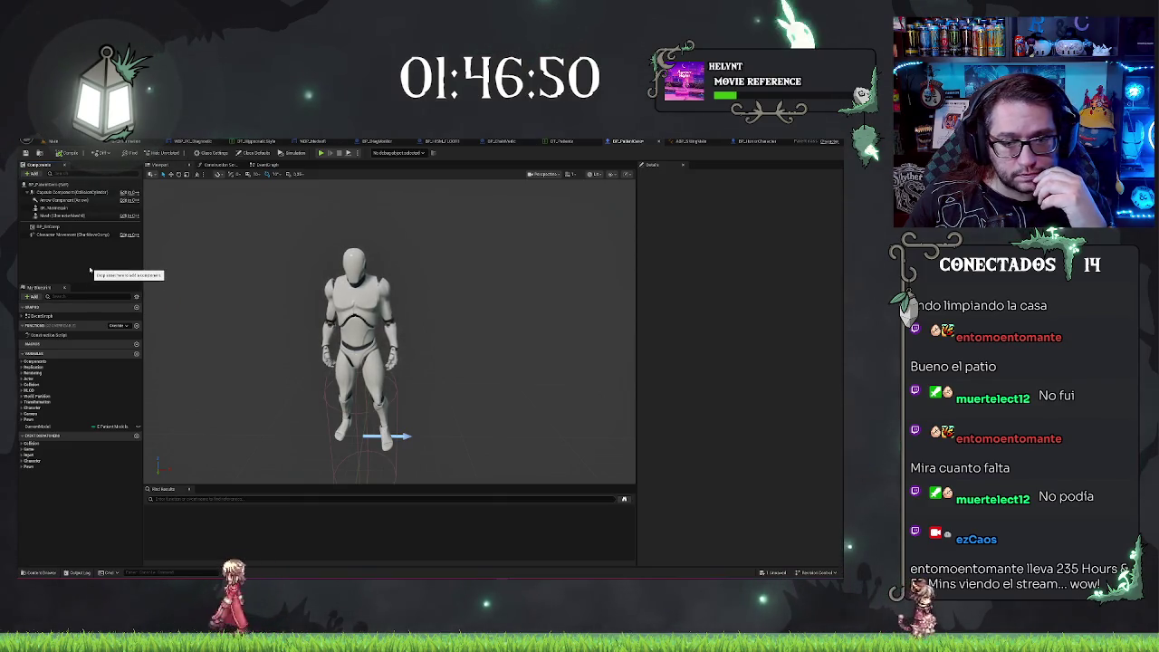
pyautogui.moveTo(389, 326)
pyautogui.mouseDown()
pyautogui.moveTo(408, 272)
pyautogui.moveTo(398, 312)
pyautogui.mouseUp()
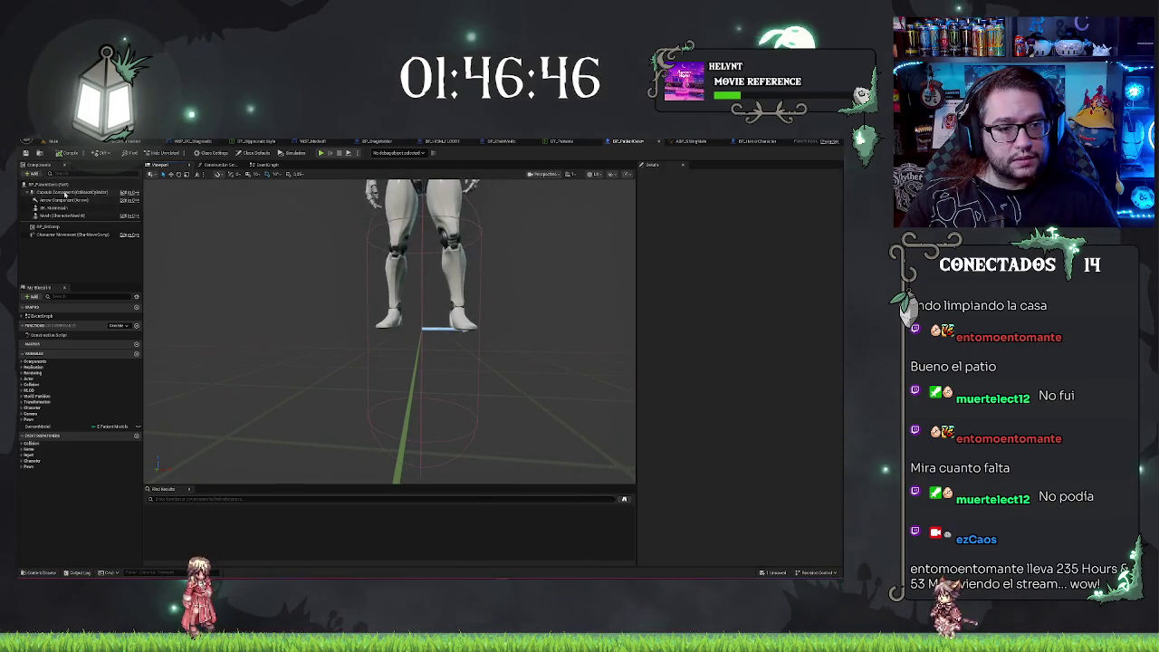
pyautogui.doubleClick(65, 193)
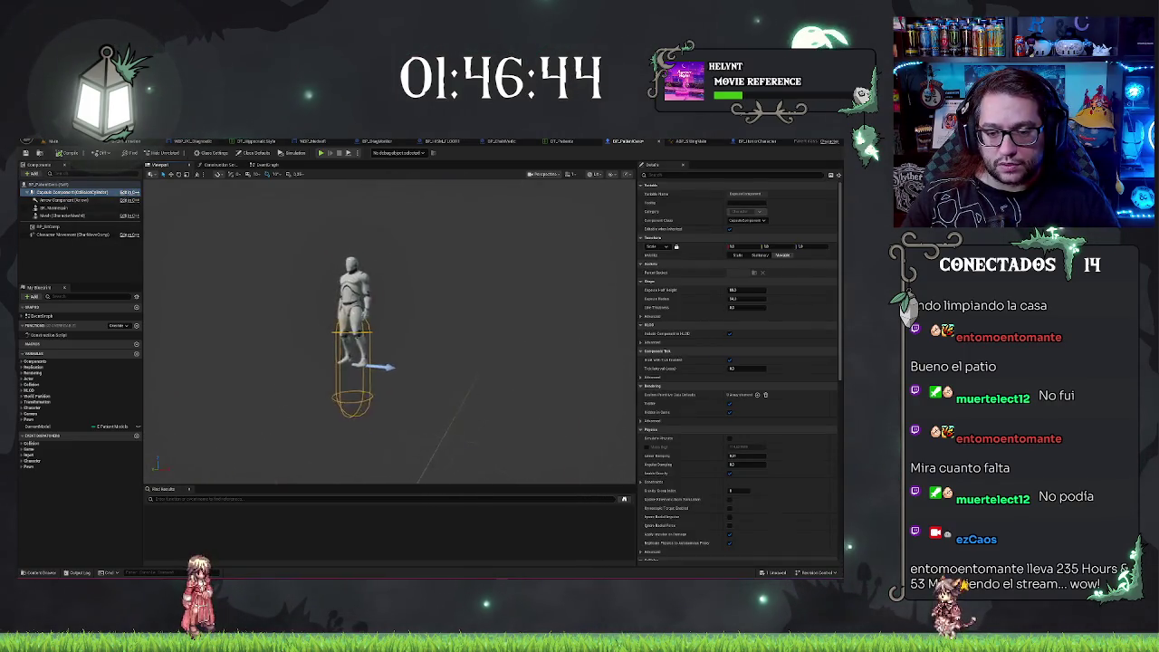
pyautogui.click(54, 216)
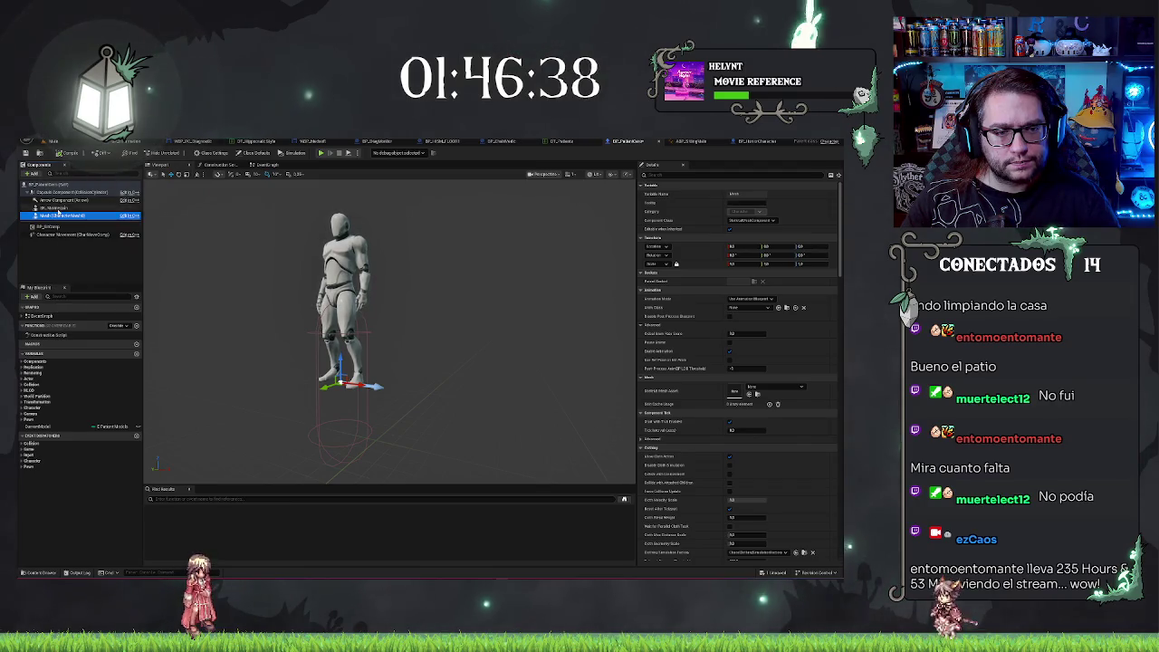
pyautogui.rightClick(56, 208)
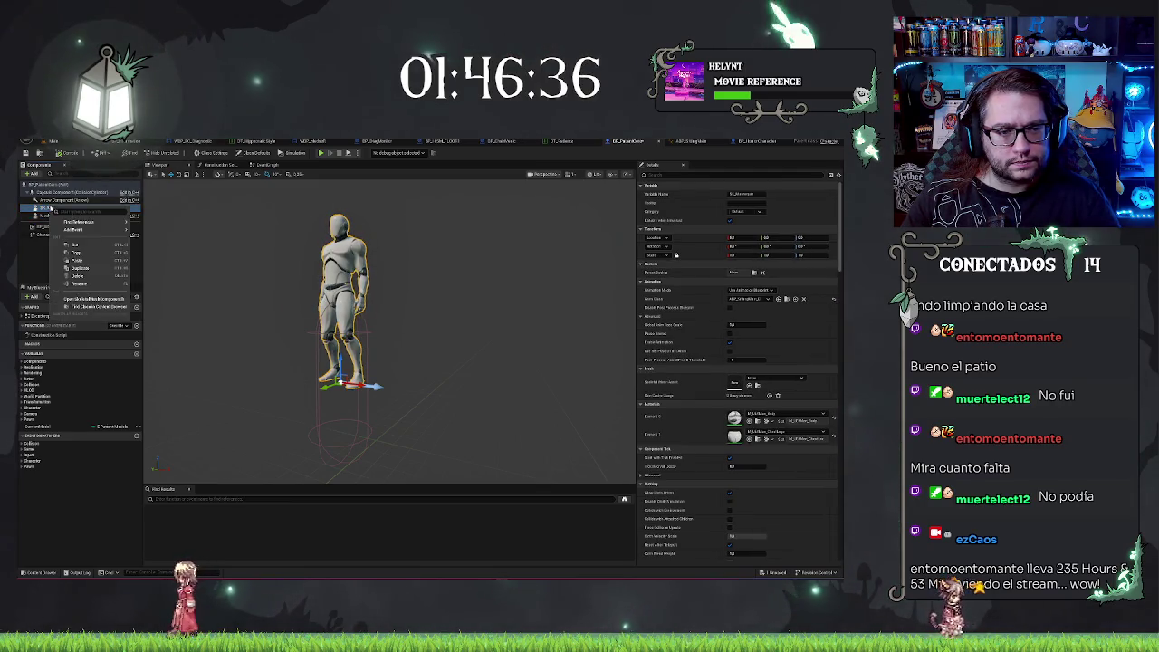
pyautogui.rightClick(51, 210)
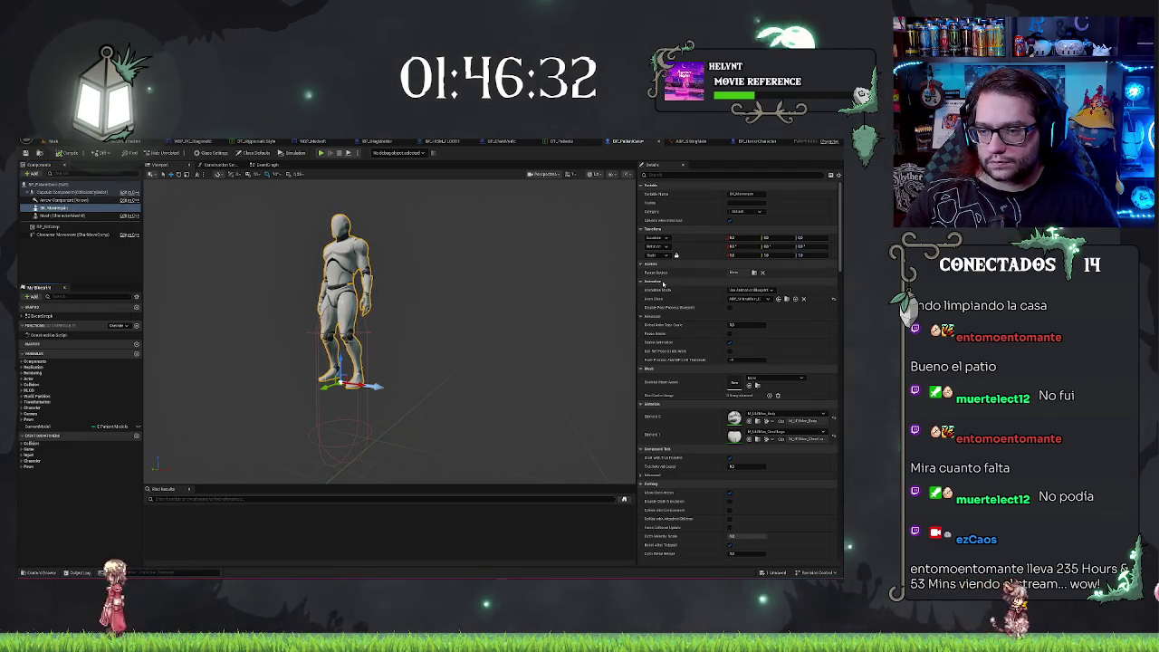
pyautogui.click(64, 216)
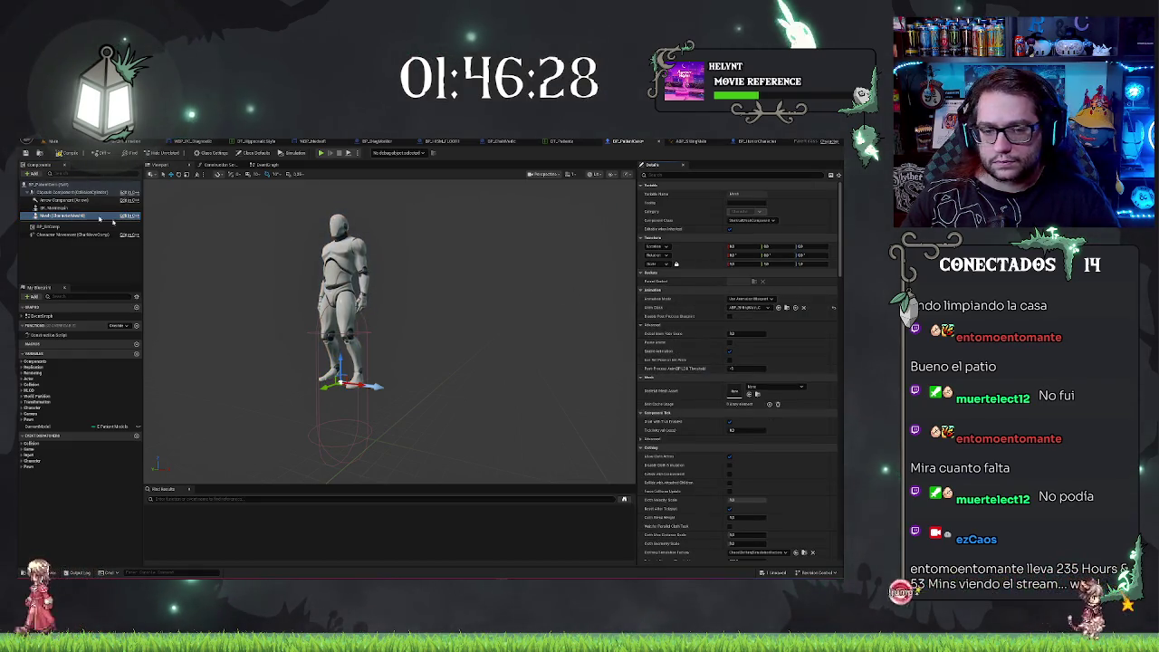
pyautogui.click(63, 208)
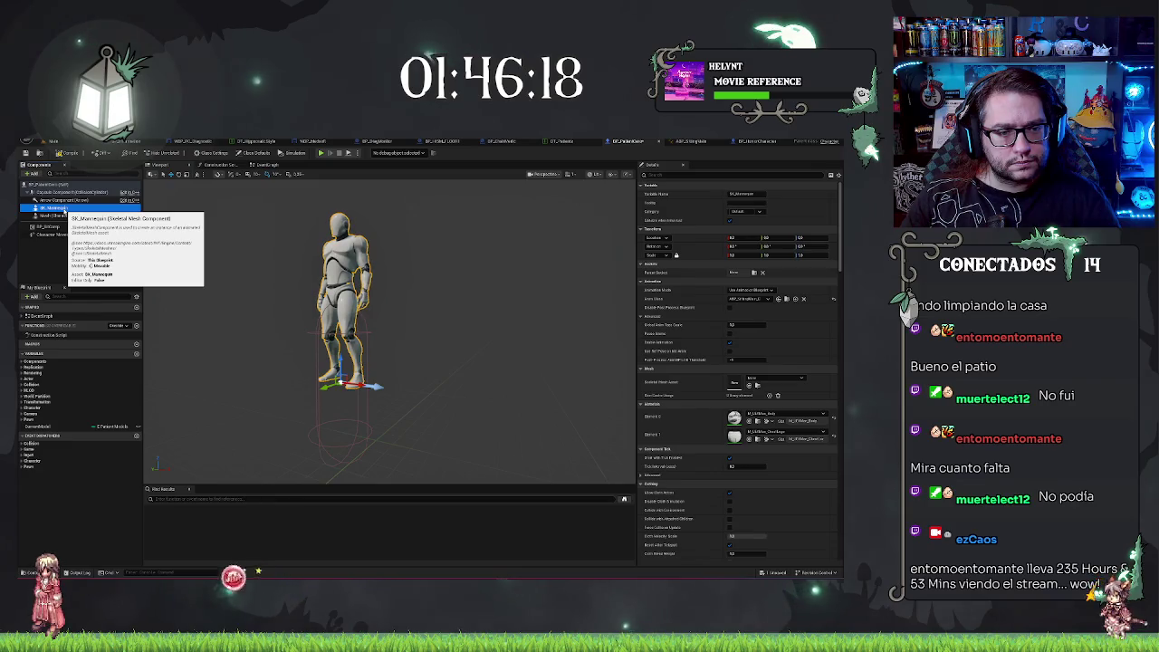
pyautogui.click(56, 215)
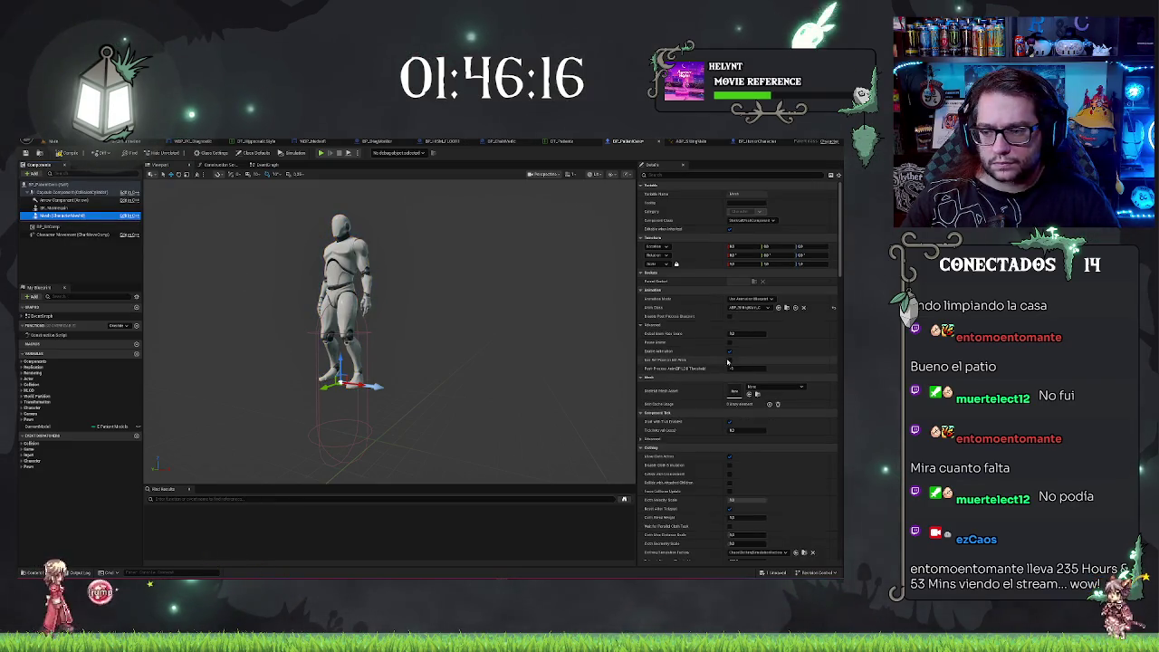
pyautogui.click(761, 388)
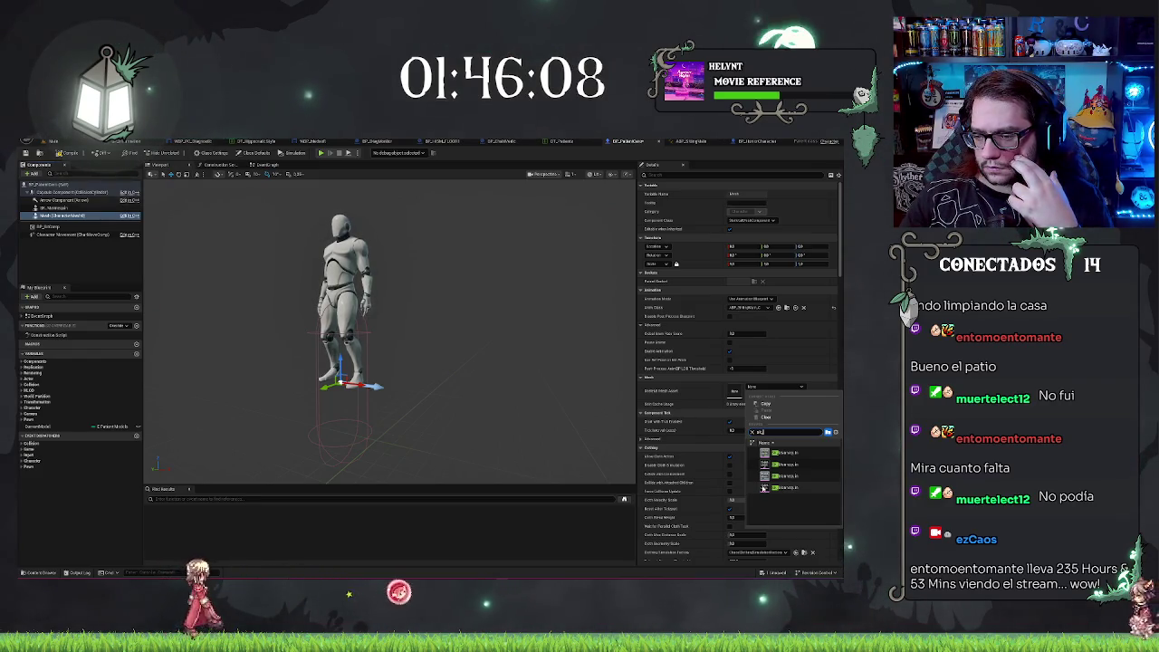
# Set the Mesh component's Skeletal Mesh Asset to SK_Mannequin, found by searching 'sk_mann'.
pyautogui.moveTo(764, 477)
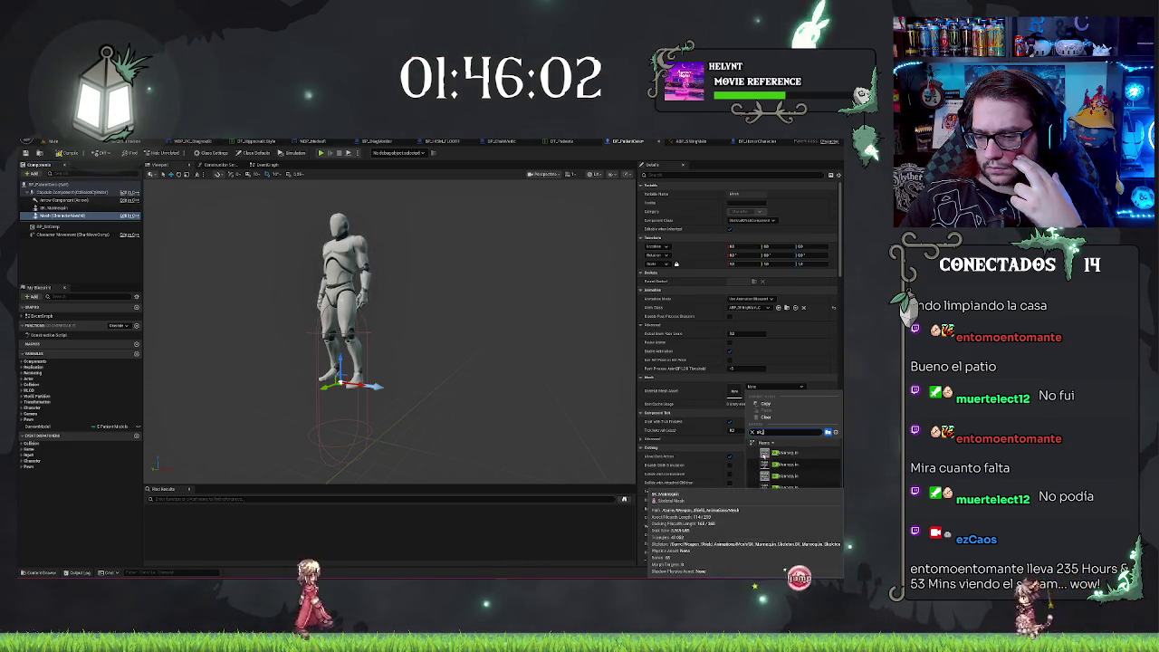
pyautogui.click(645, 470)
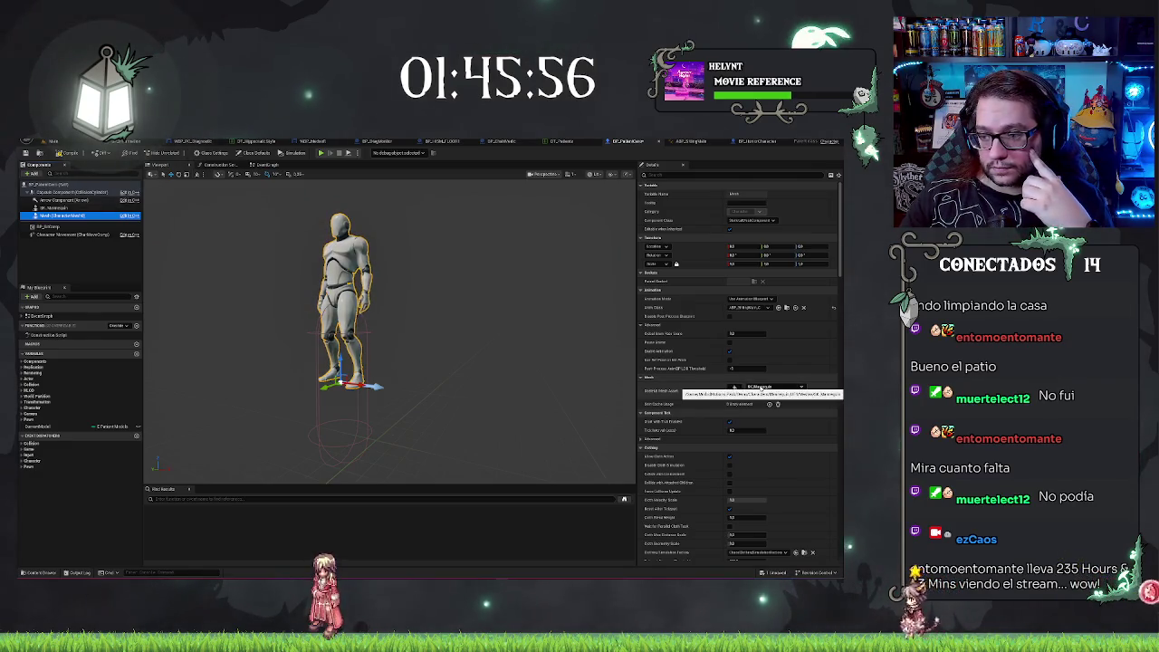
pyautogui.click(760, 387)
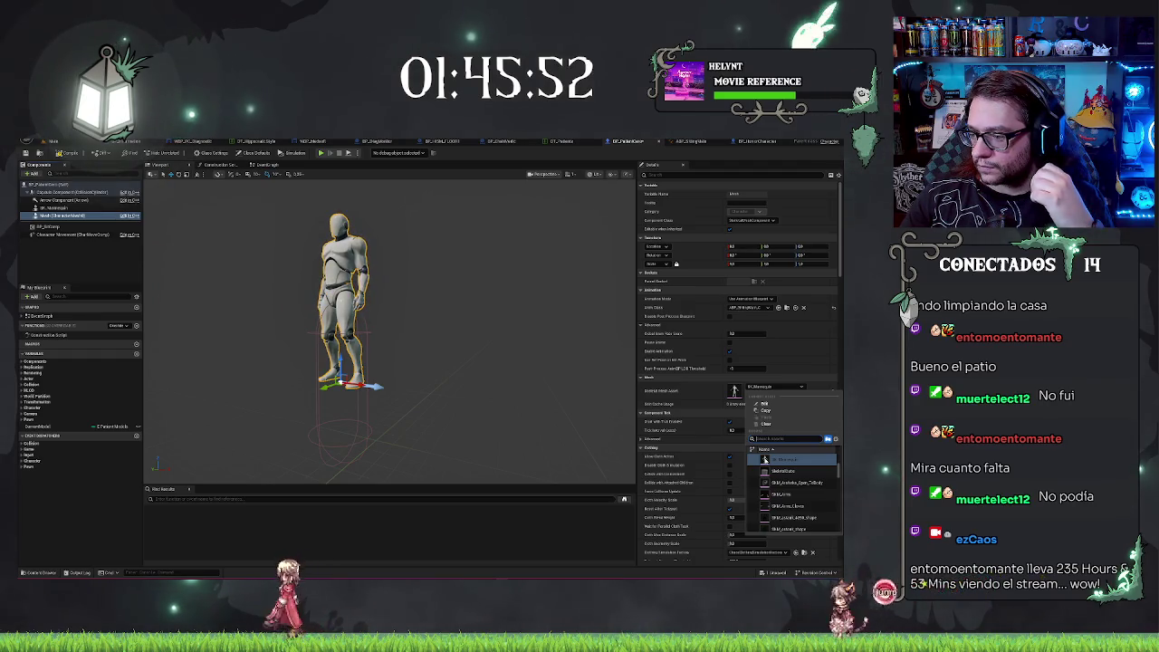
pyautogui.write('sk')
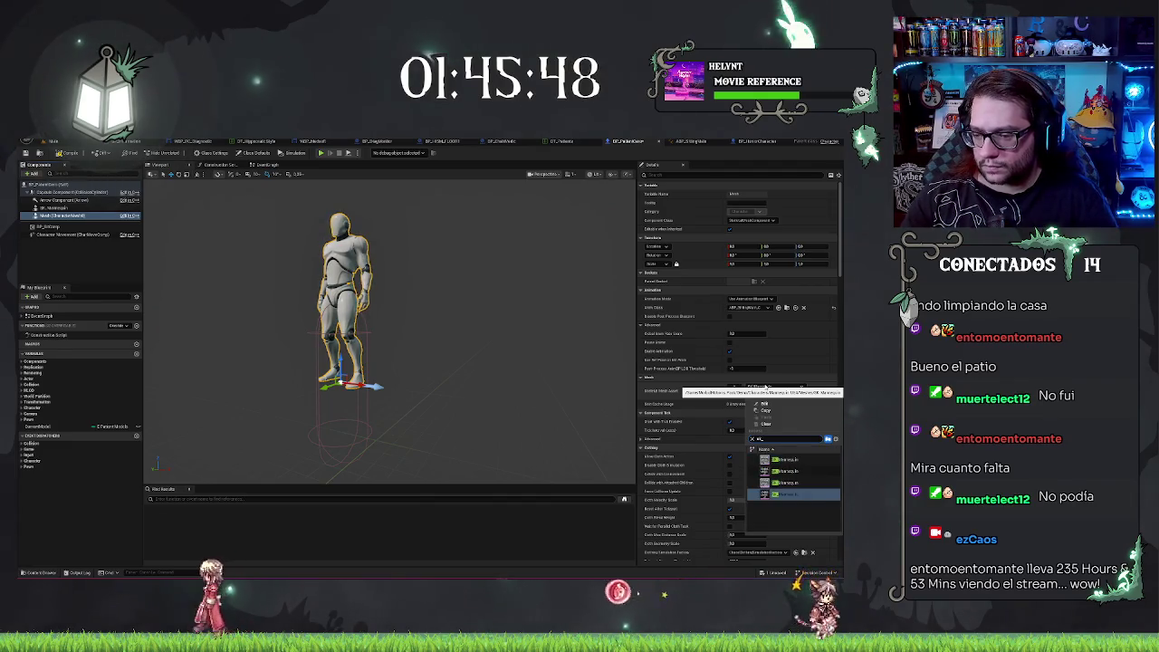
pyautogui.write('_mann')
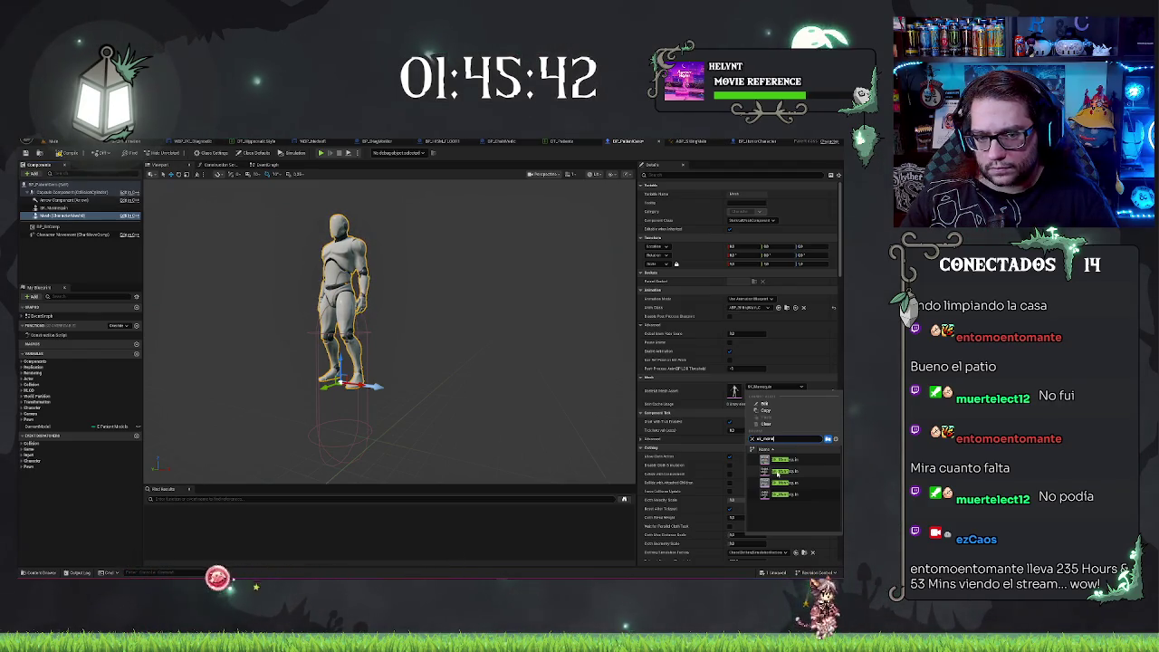
pyautogui.click(821, 469)
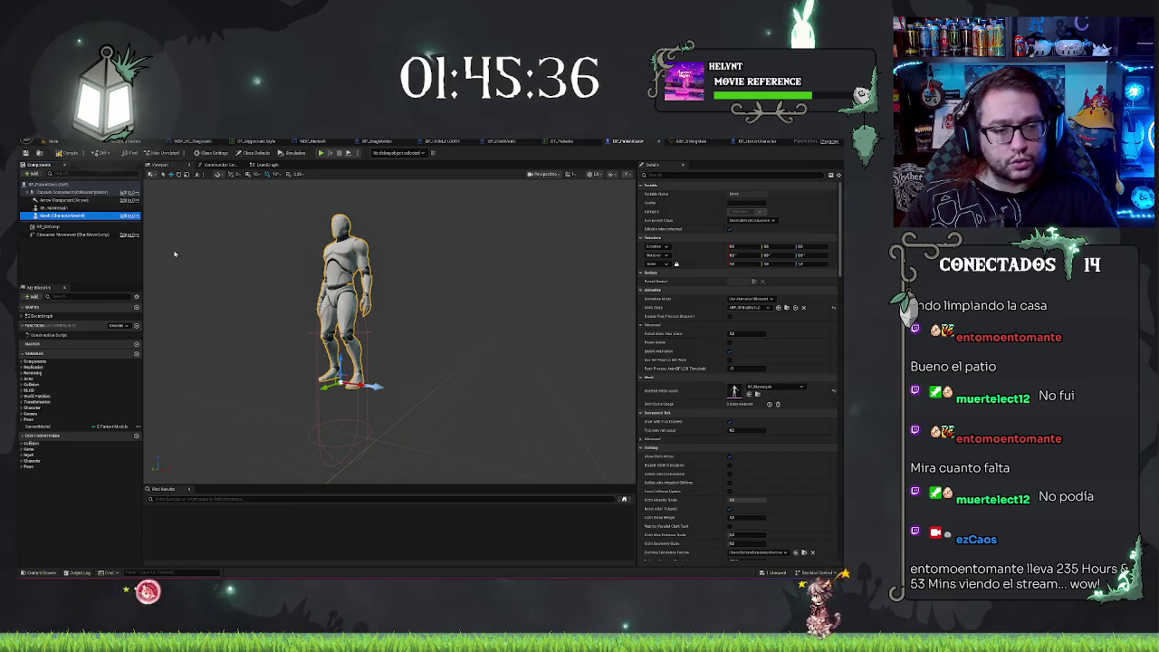
# Delete the extra SK_Mannequin component and frame the mannequin Mesh standing inside the capsule.
pyautogui.click(46, 207)
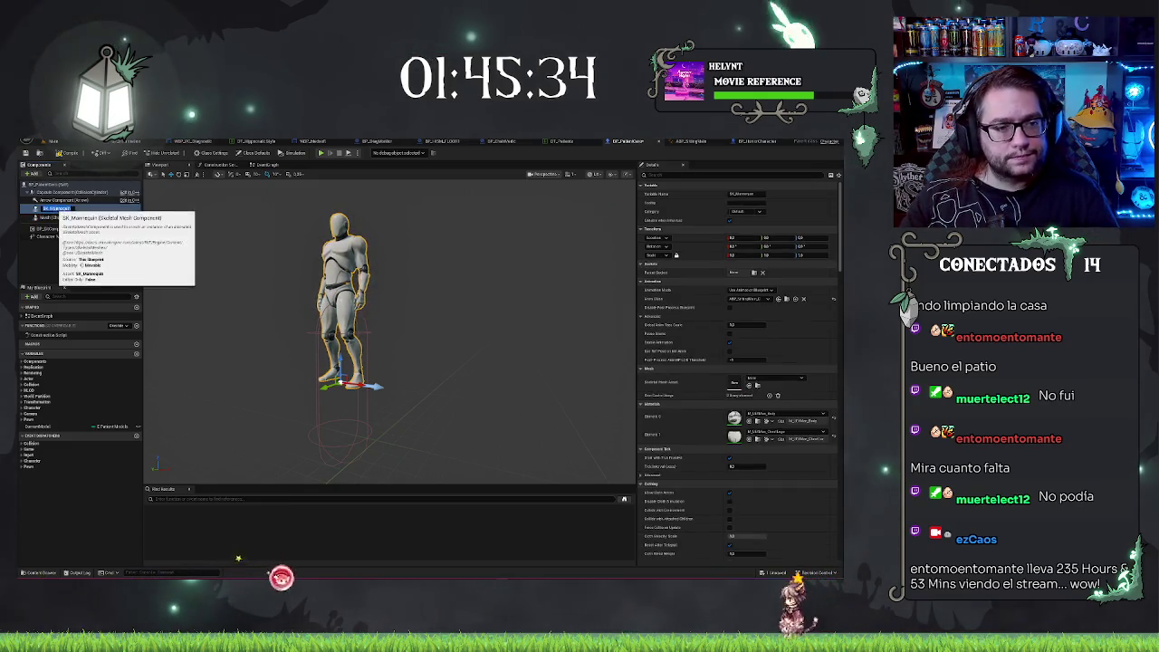
pyautogui.click(42, 209)
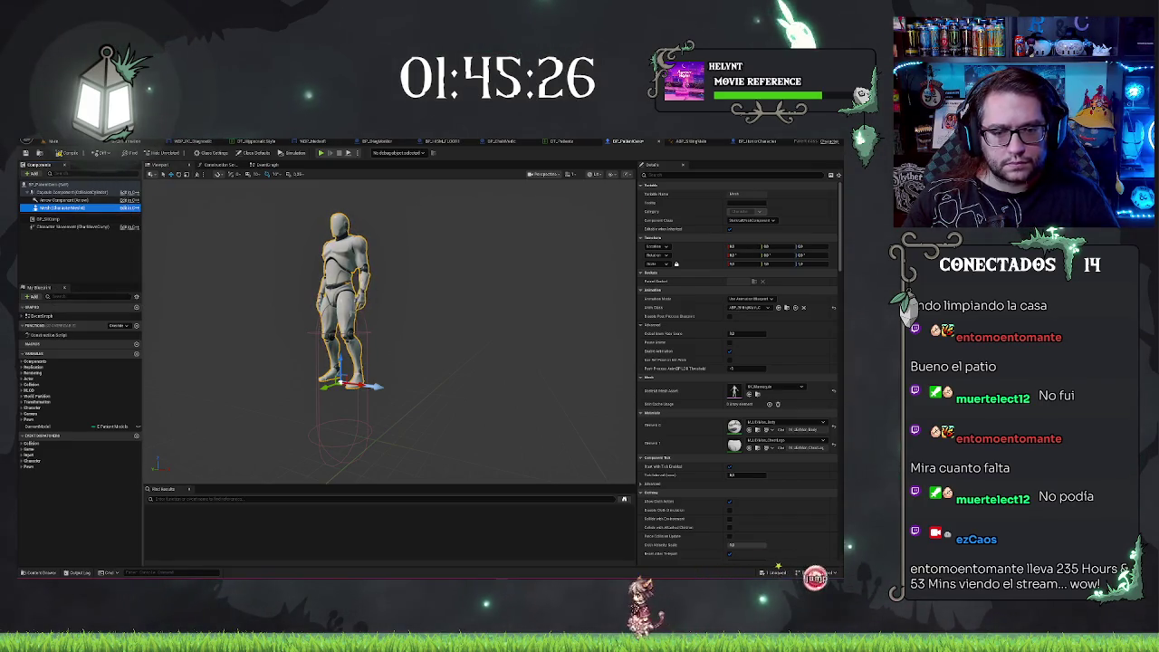
pyautogui.scroll(5, 340, 359)
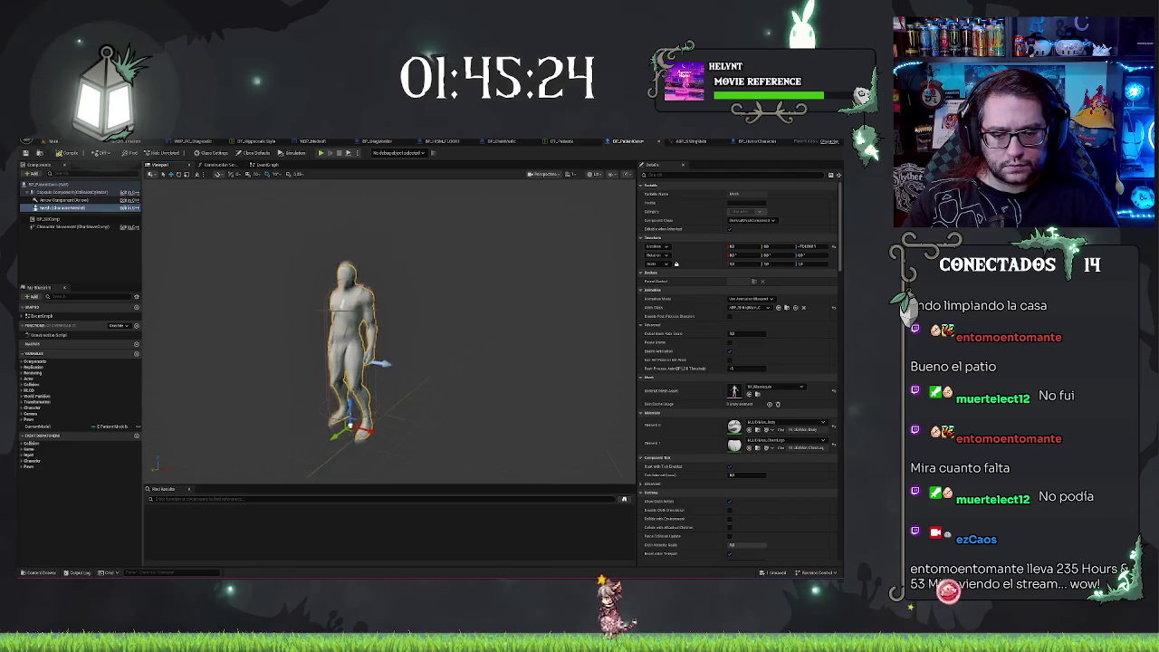
pyautogui.scroll(-5, 389, 387)
pyautogui.scroll(4, 389, 387)
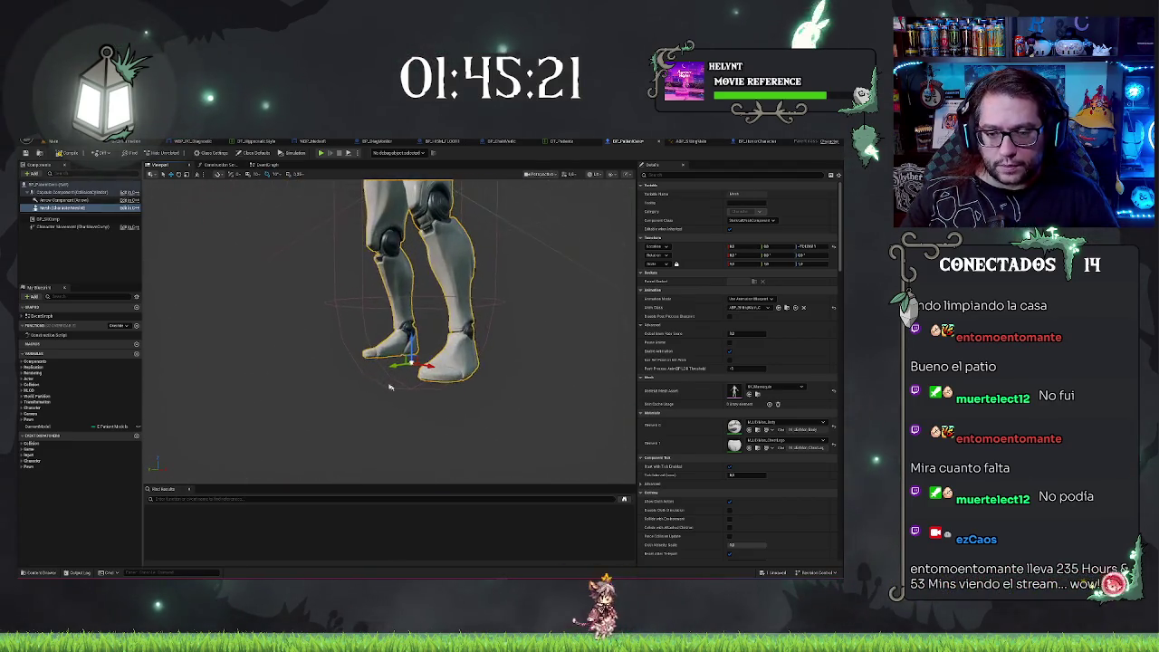
pyautogui.moveTo(389, 387)
pyautogui.mouseDown()
pyautogui.moveTo(558, 389)
pyautogui.moveTo(507, 420)
pyautogui.moveTo(470, 421)
pyautogui.mouseUp()
pyautogui.press('f')
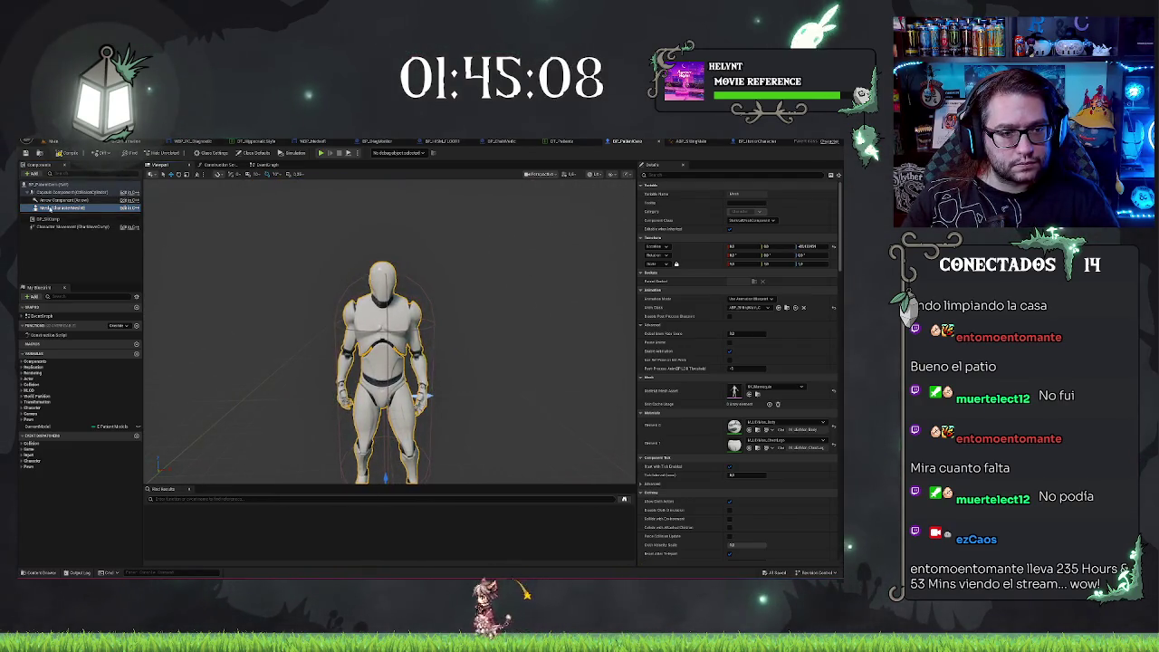
pyautogui.click(54, 192)
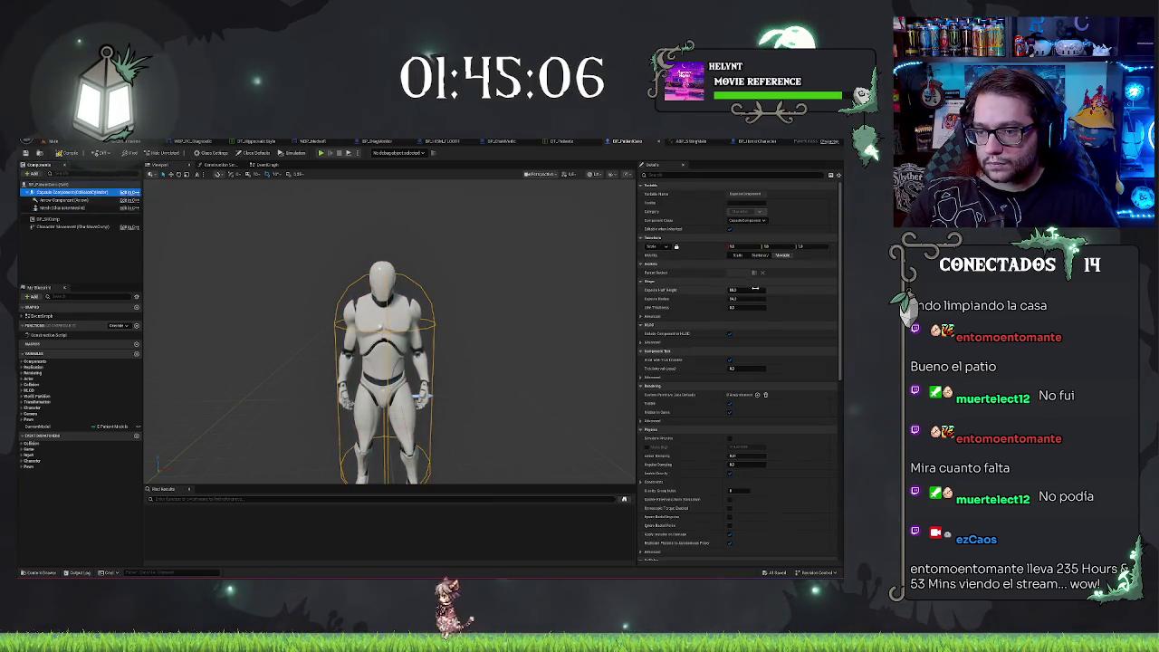
pyautogui.write('30')
pyautogui.press('Return')
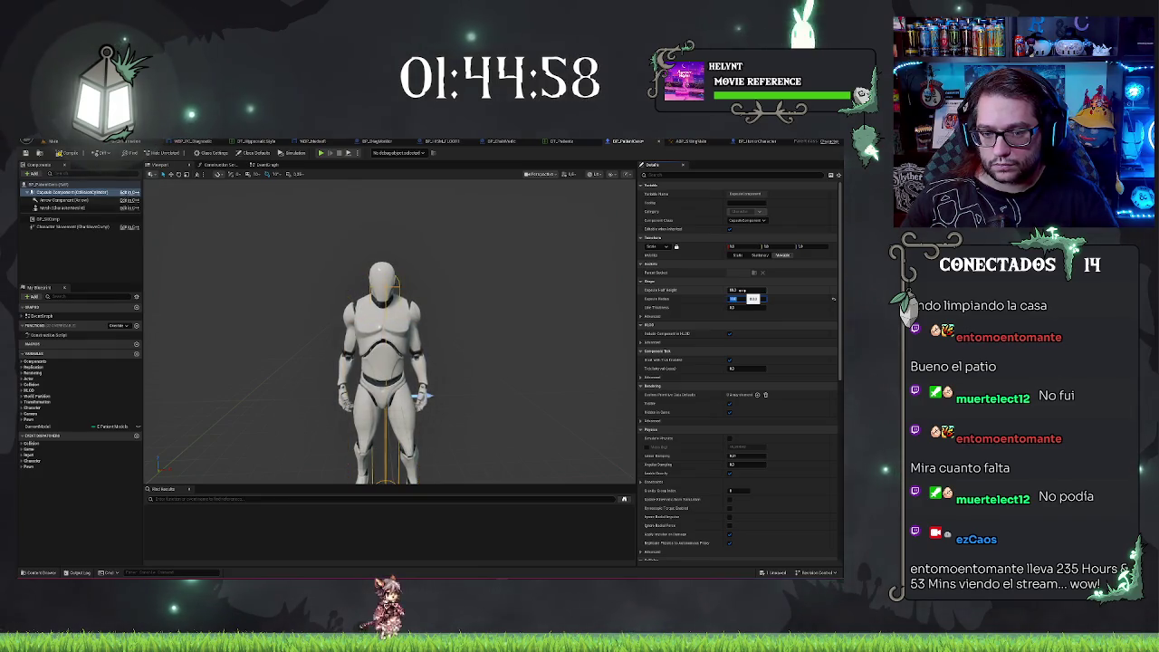
pyautogui.write('1')
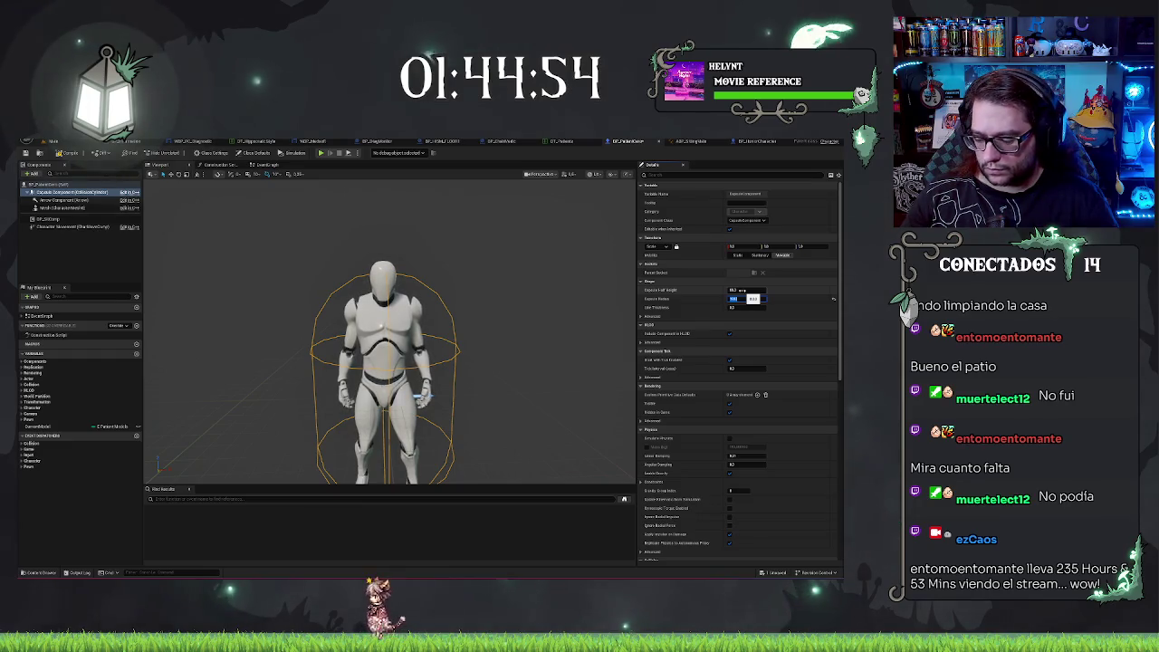
pyautogui.press('Return')
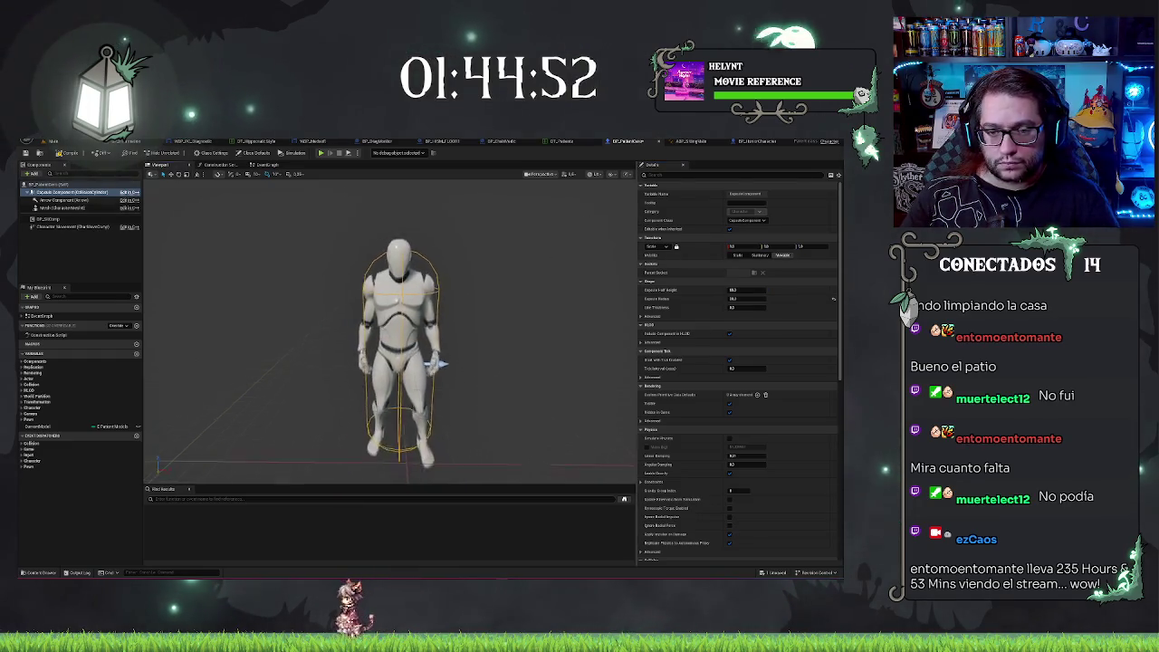
pyautogui.press('f')
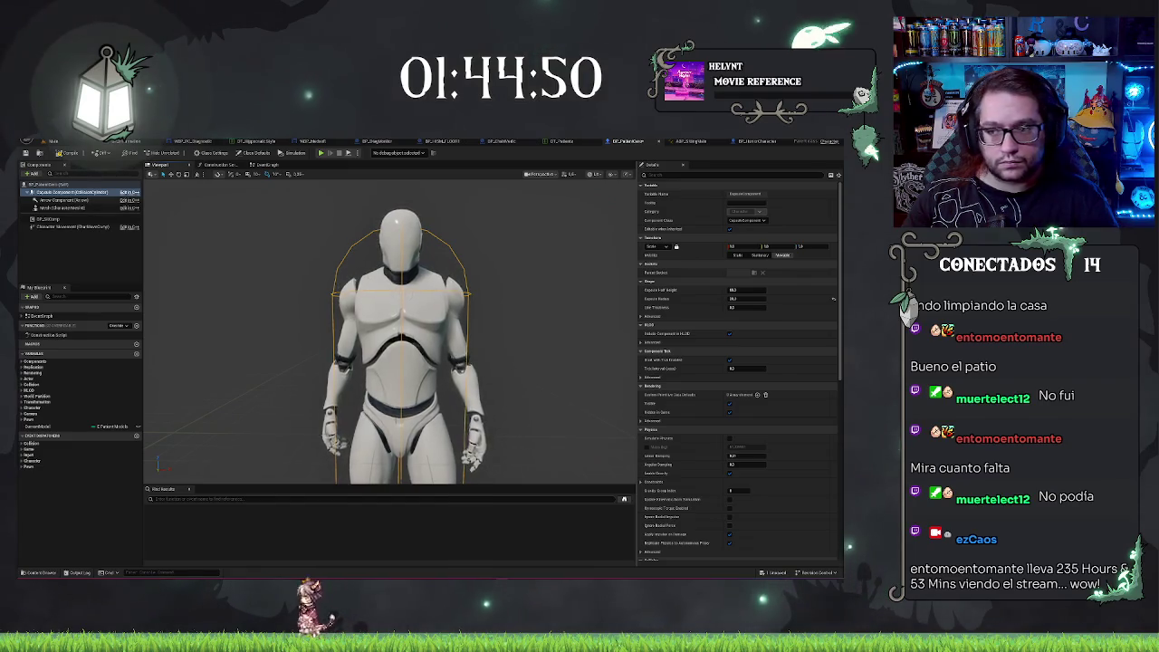
pyautogui.scroll(-5, 398, 344)
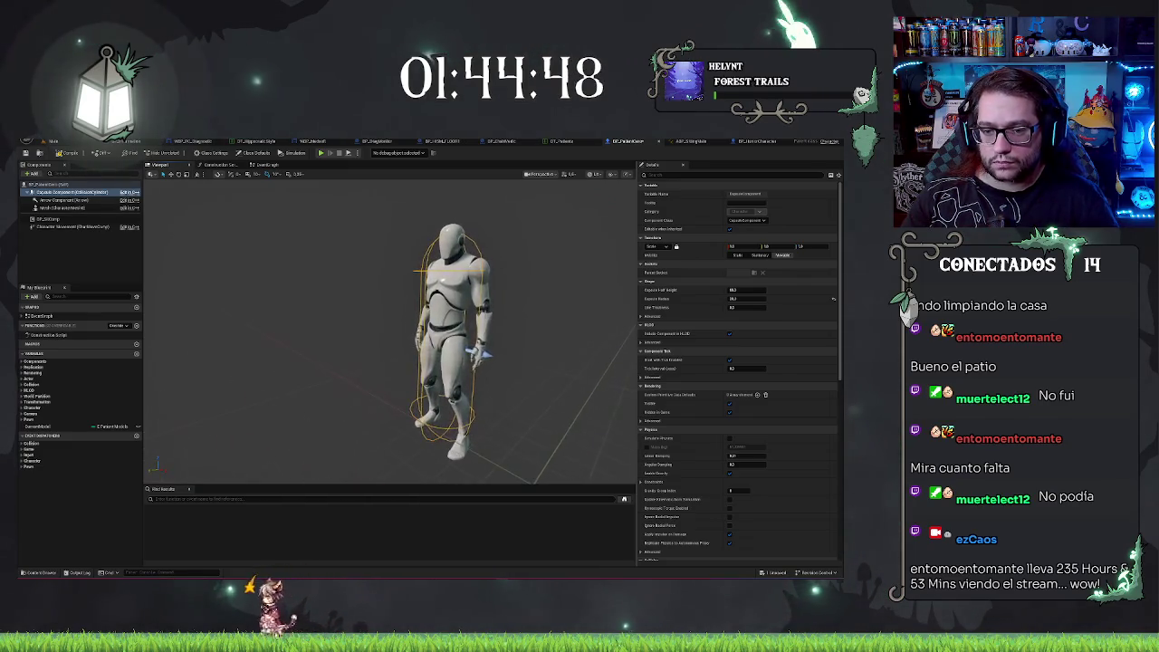
pyautogui.click(62, 160)
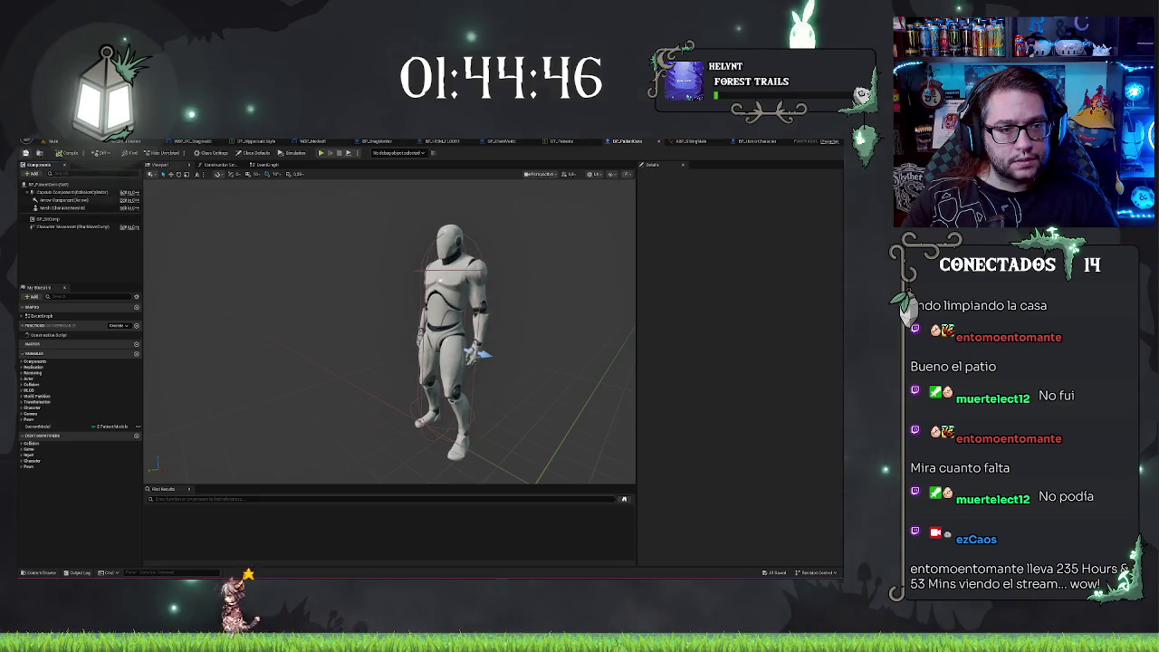
# Review the Mesh component's properties, then go back to the hospital level tab.
pyautogui.click(67, 207)
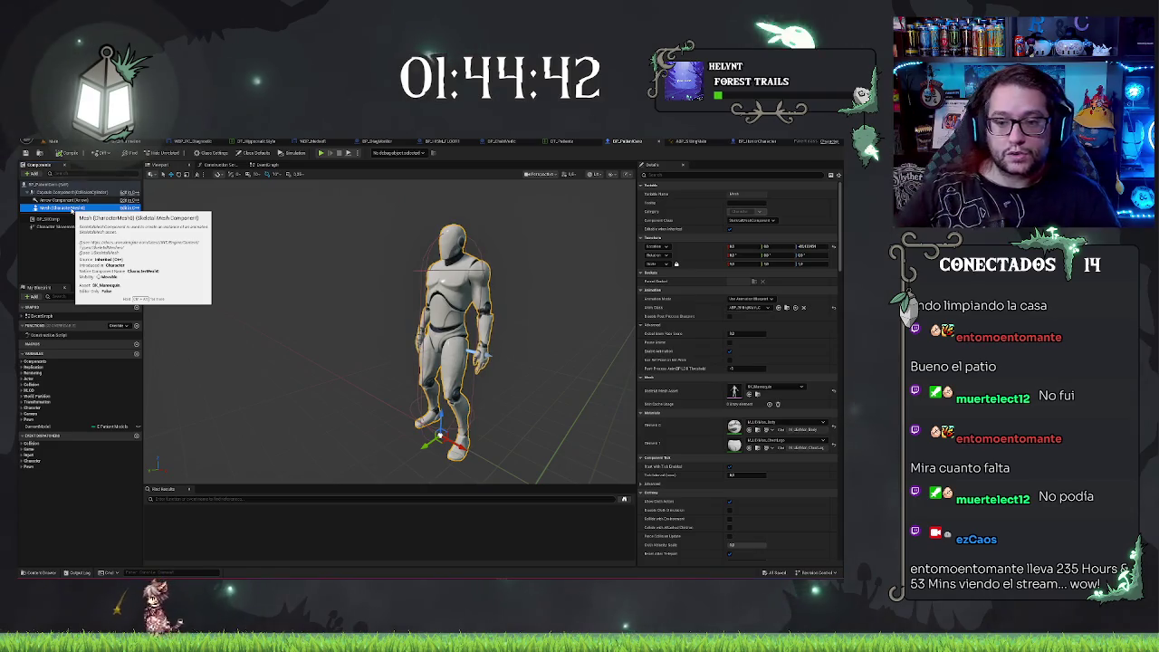
pyautogui.click(54, 257)
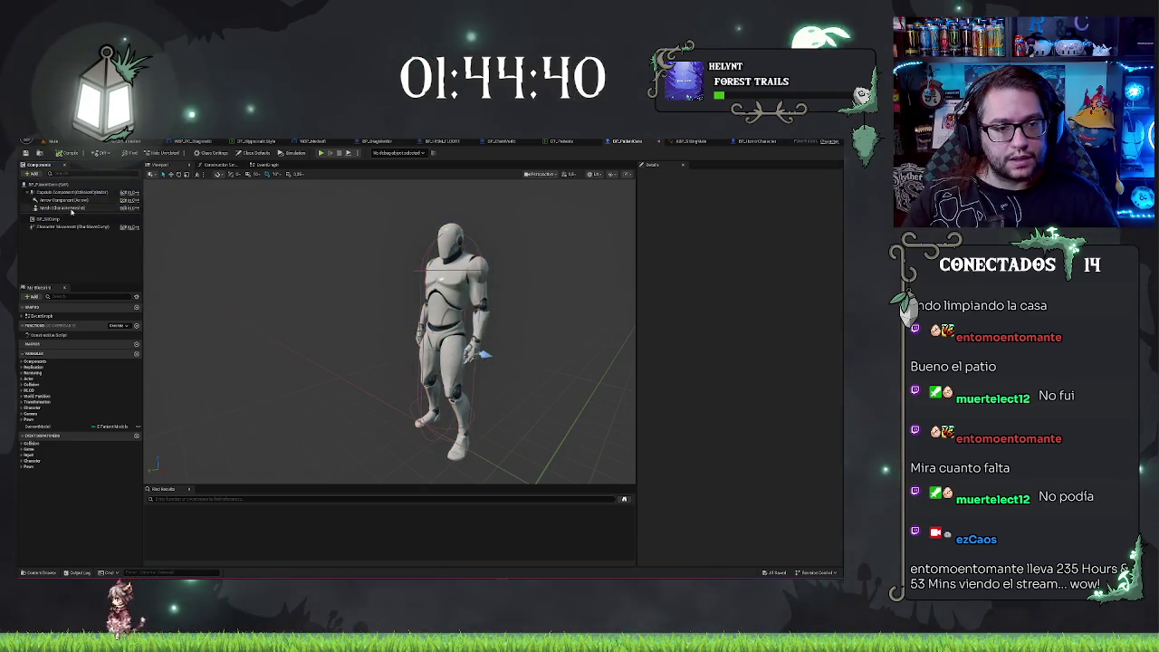
pyautogui.click(70, 209)
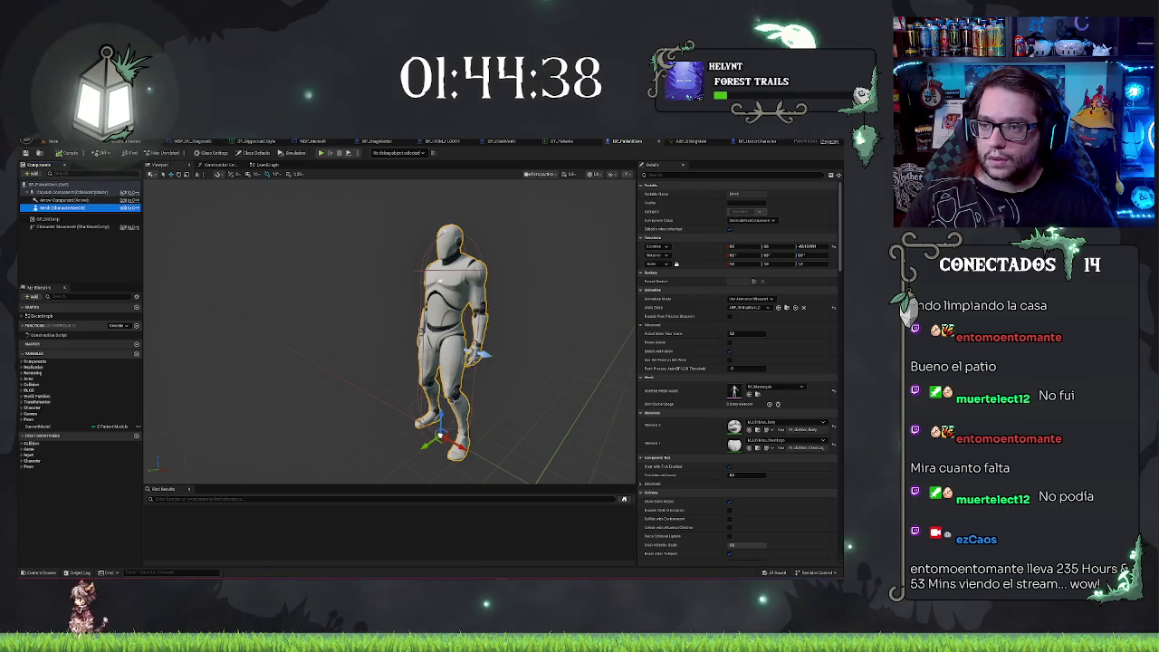
pyautogui.click(78, 246)
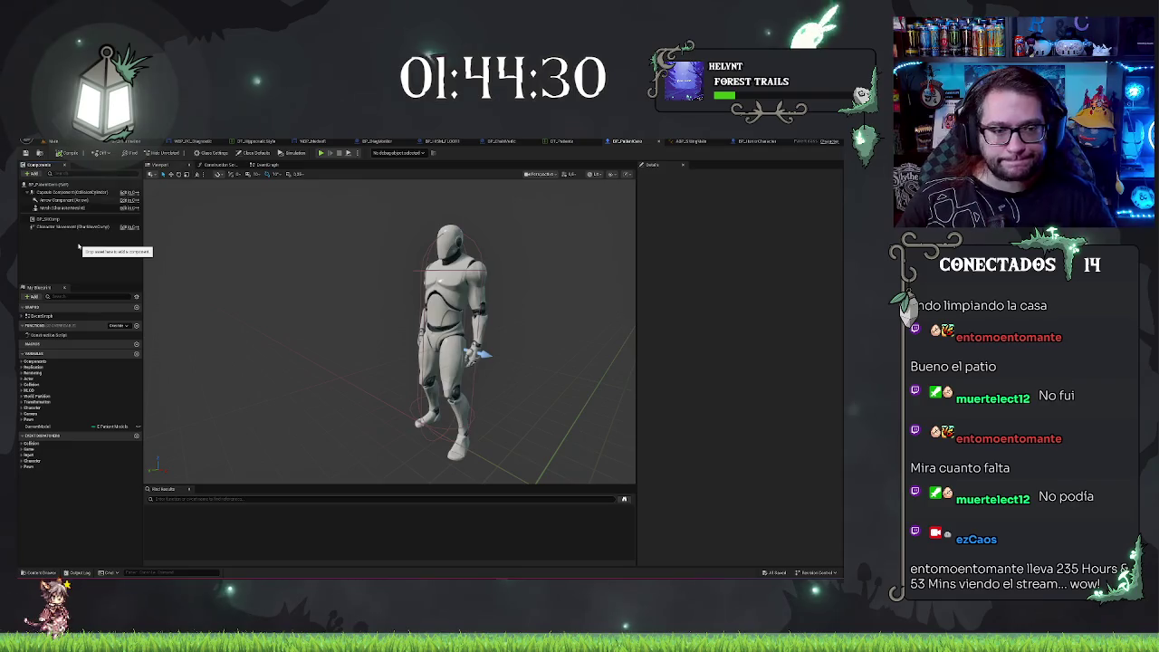
pyautogui.click(53, 141)
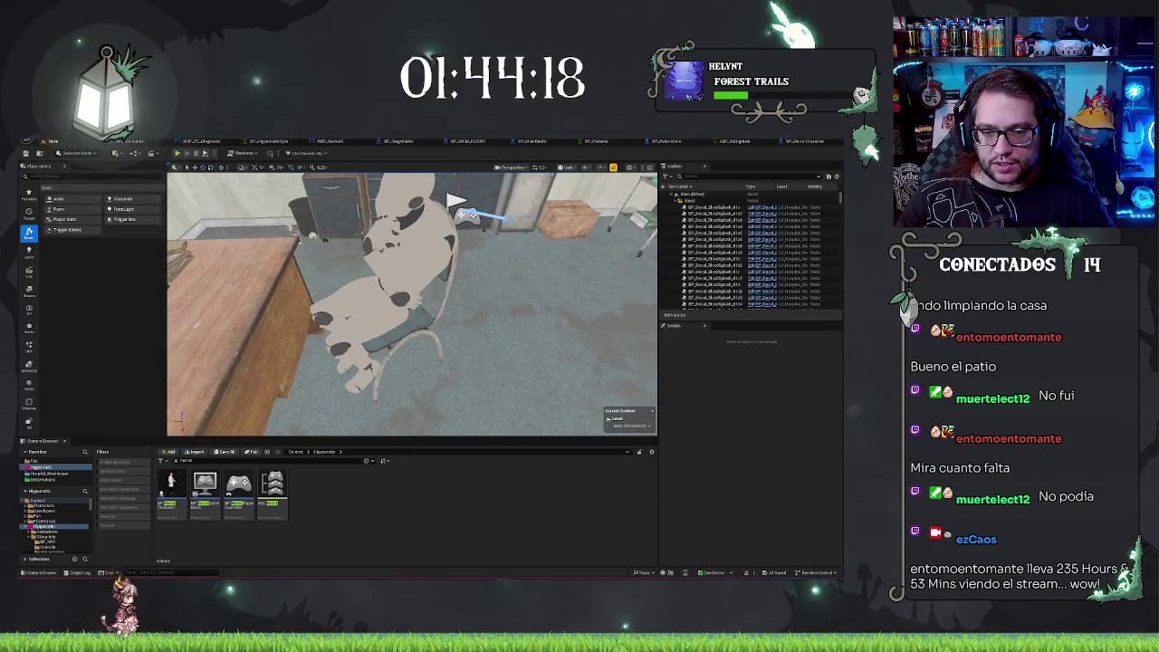
# Focus on the seated mannequin and its chair, then save all level packages with Ctrl+S.
pyautogui.click(389, 298)
pyautogui.press('f')
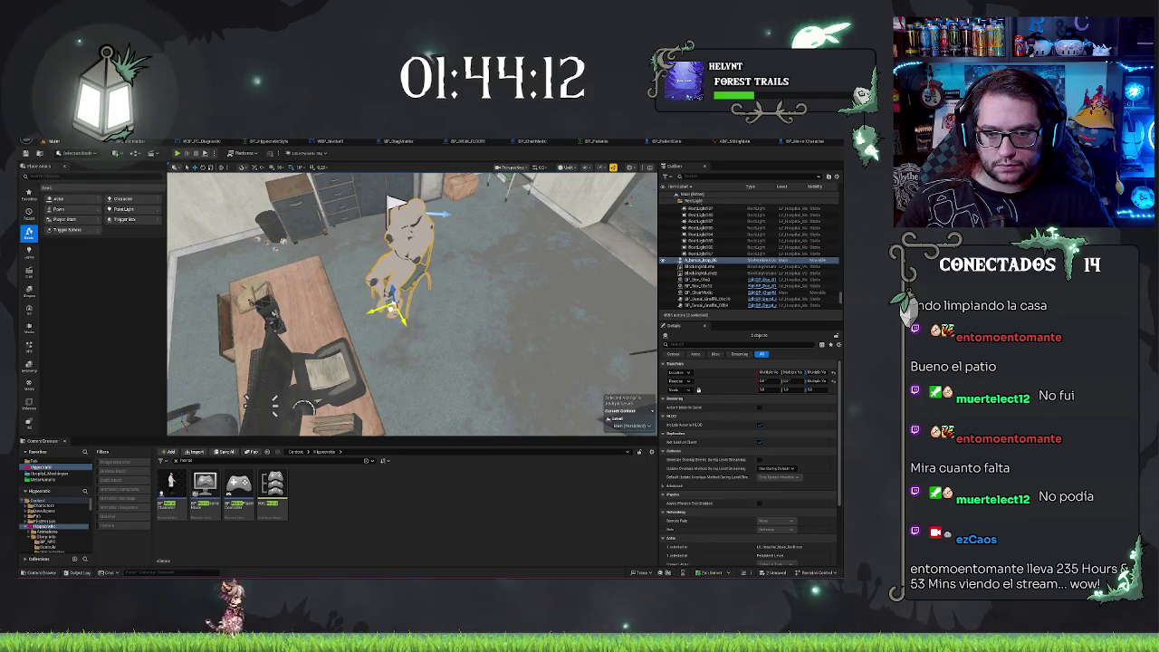
pyautogui.click(314, 323)
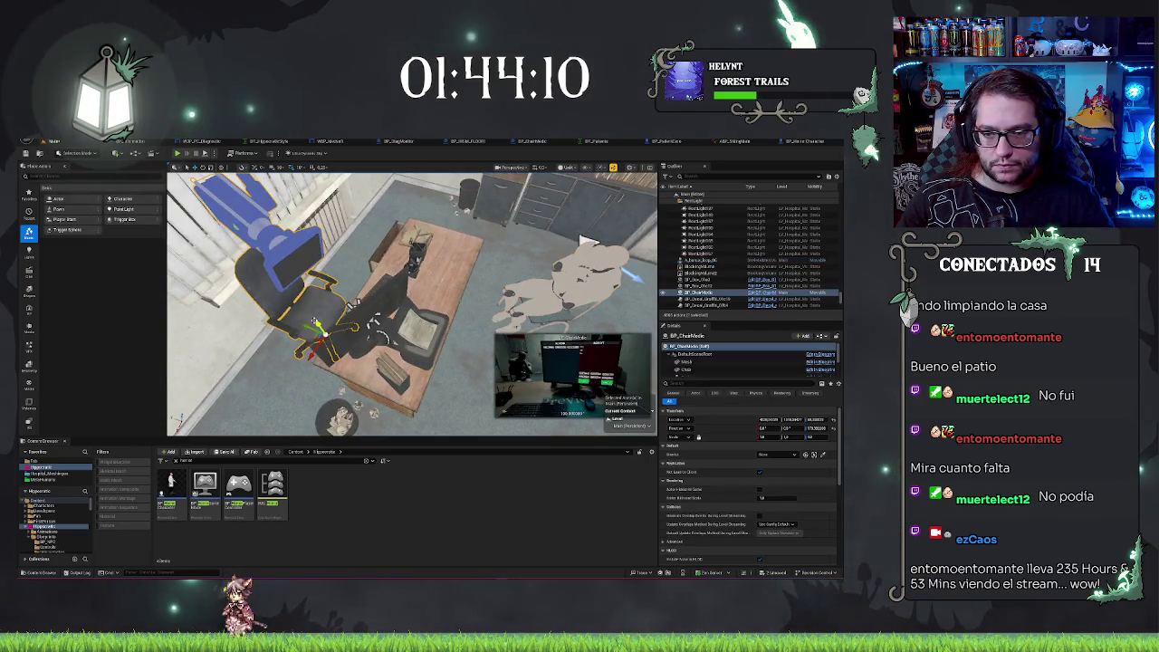
pyautogui.press('Escape')
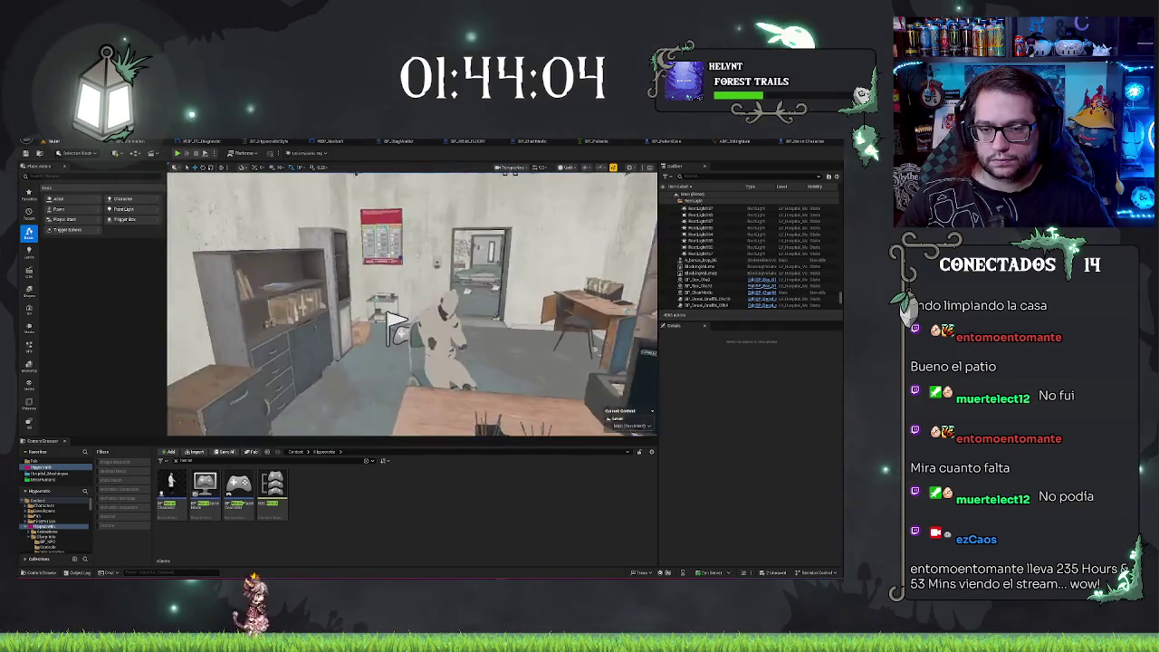
pyautogui.hotkey('ctrl', 's')
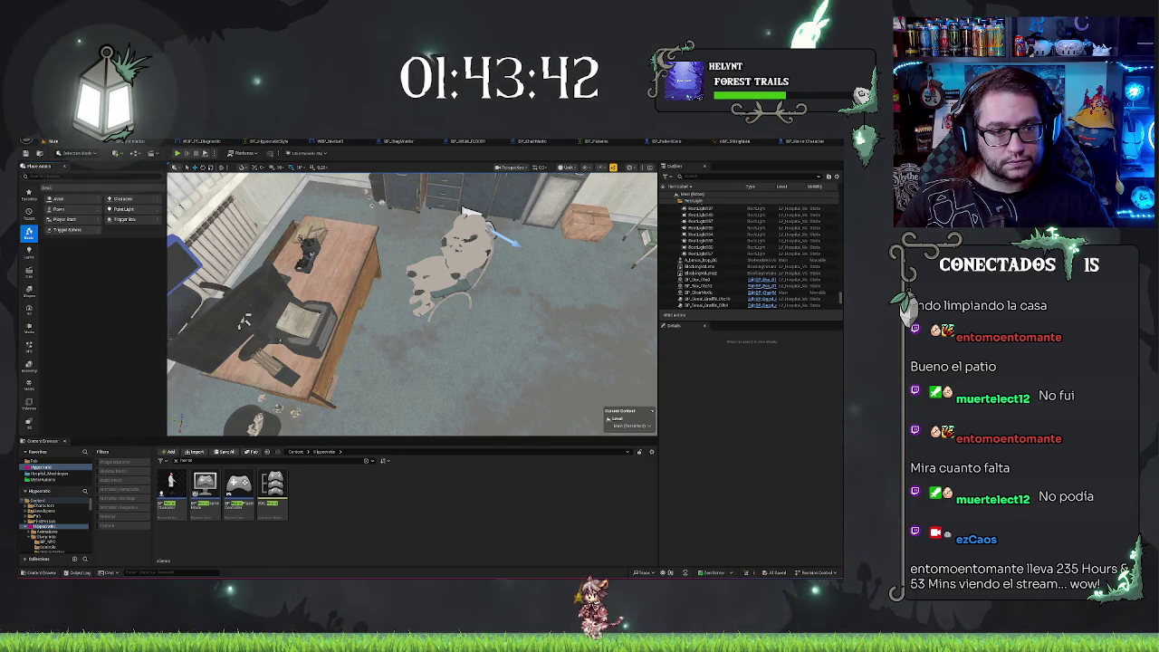
# Place the BP_PatientZero character from a 'char' search and move it toward the chair.
pyautogui.write('char')
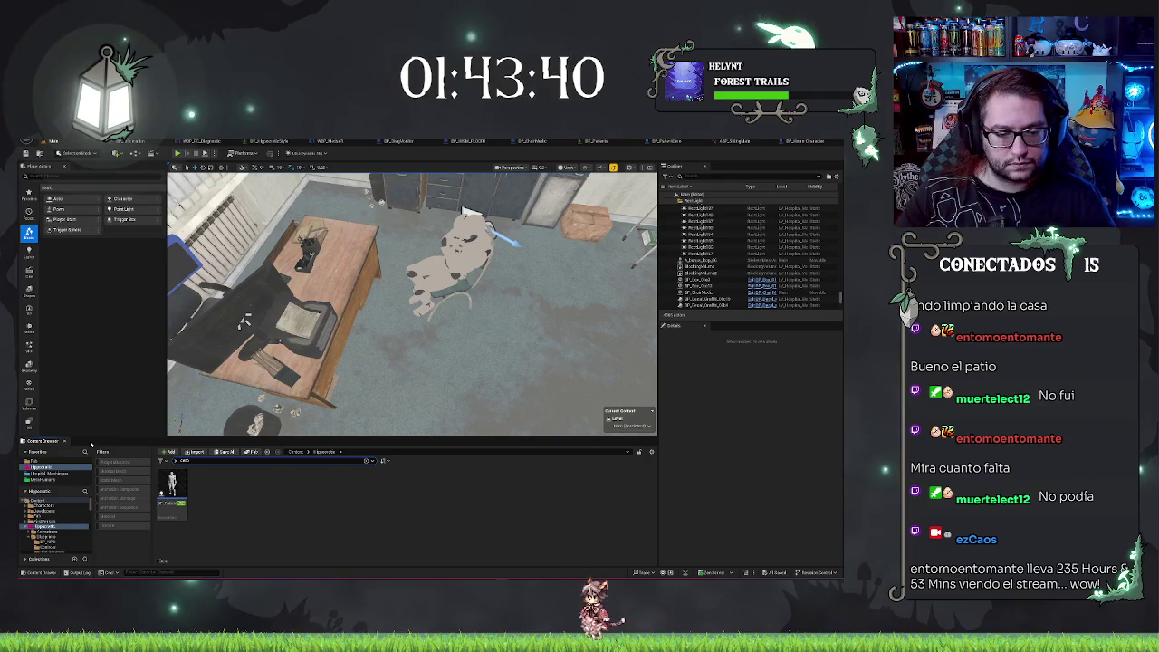
pyautogui.click(531, 369)
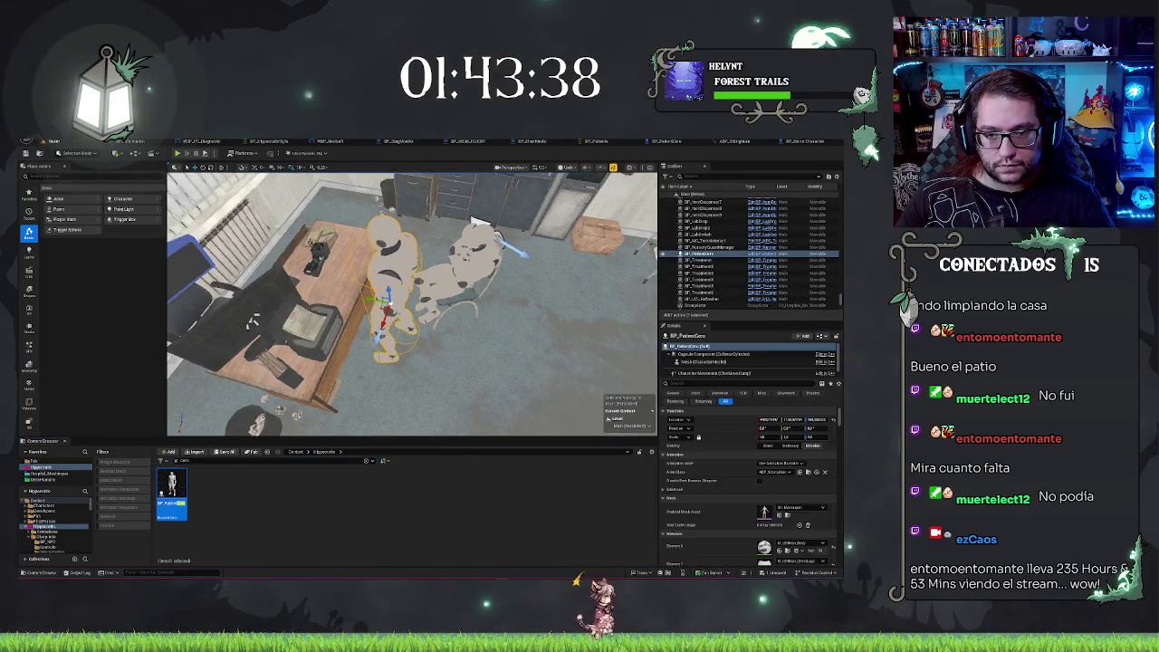
pyautogui.press('f')
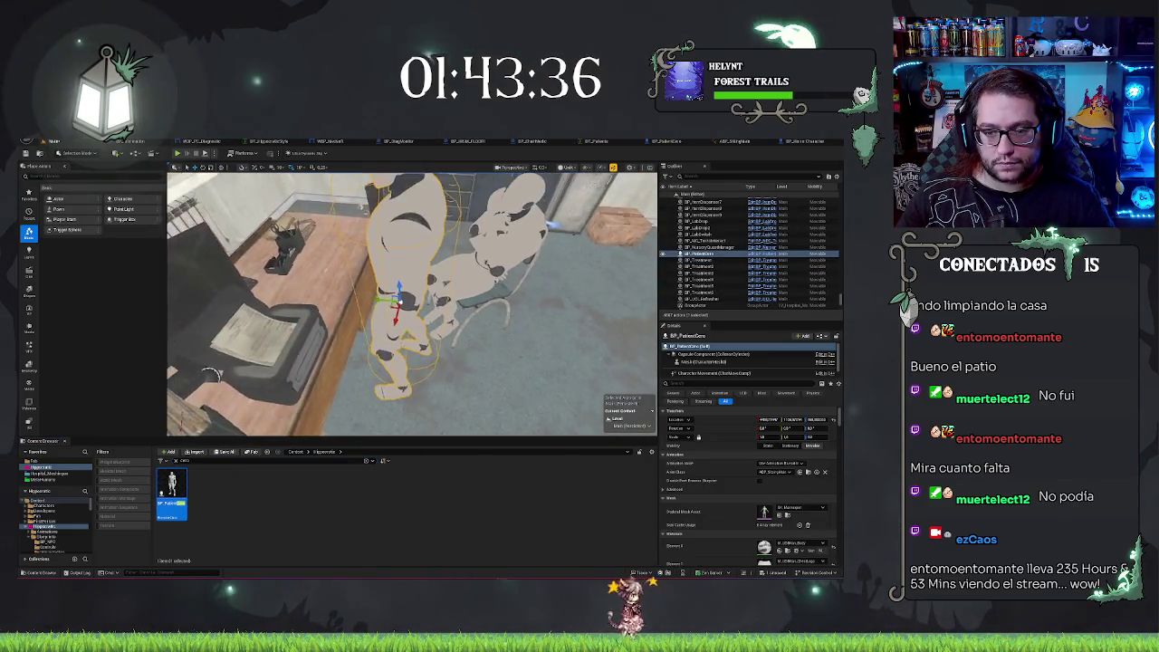
pyautogui.moveTo(210, 374); pyautogui.dragTo(239, 299)
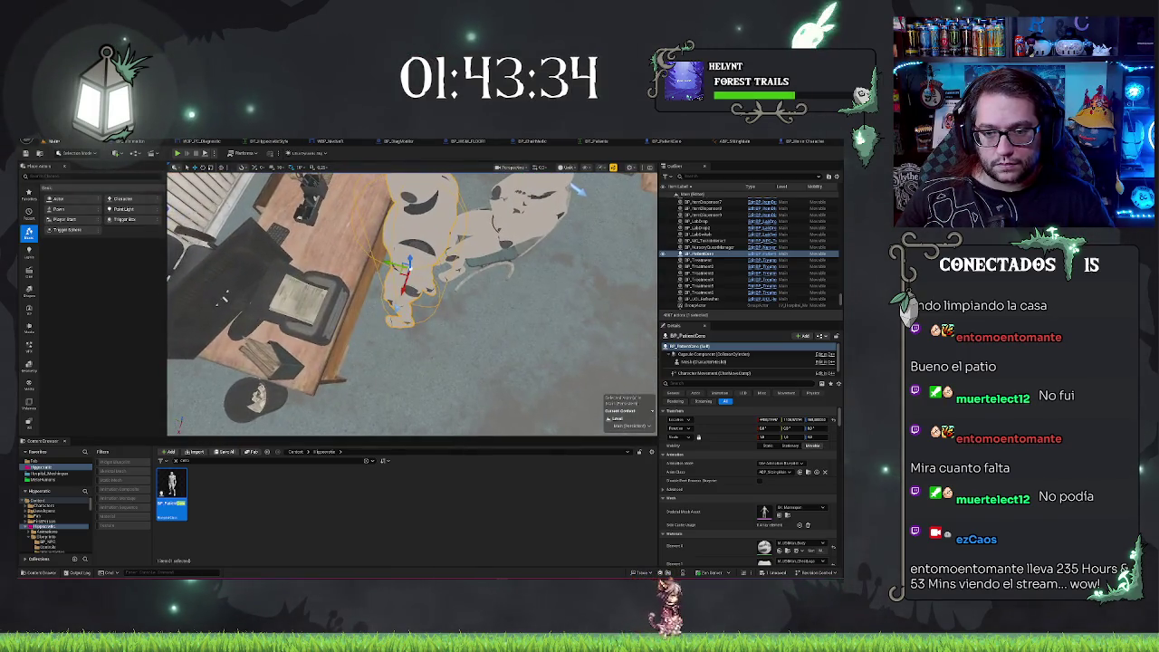
pyautogui.moveTo(402, 260)
pyautogui.mouseDown()
pyautogui.moveTo(417, 244)
pyautogui.moveTo(478, 245)
pyautogui.moveTo(449, 288)
pyautogui.moveTo(398, 289)
pyautogui.mouseUp()
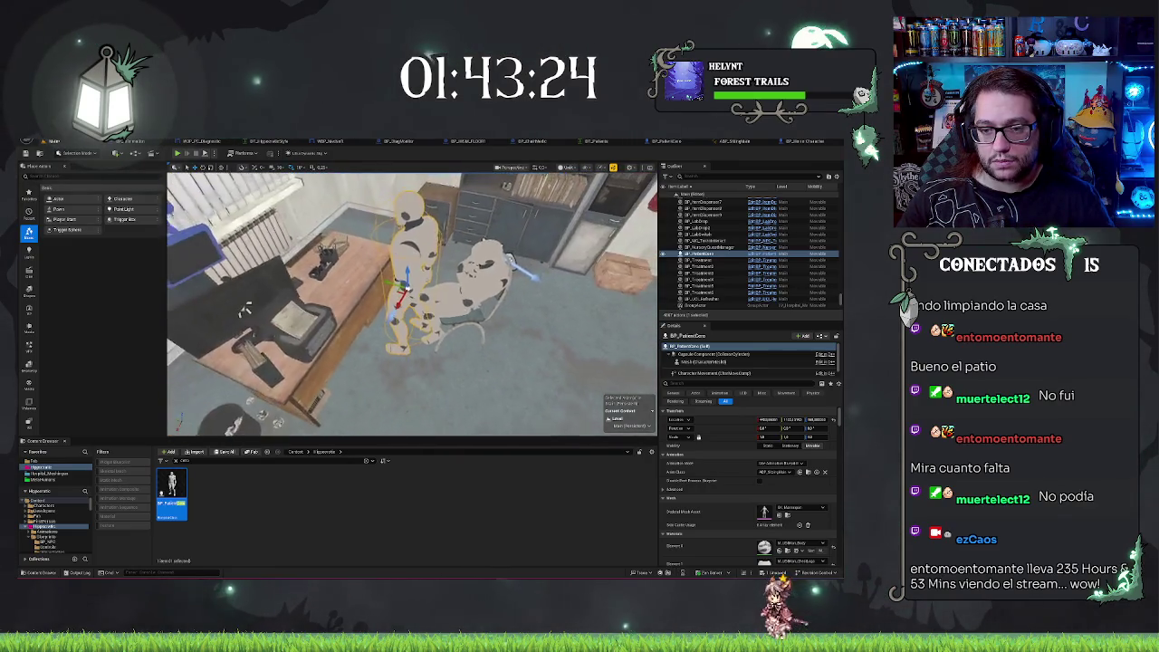
# Check the seated mannequin's position, then reselect the patient character and inspect its components.
pyautogui.click(453, 298)
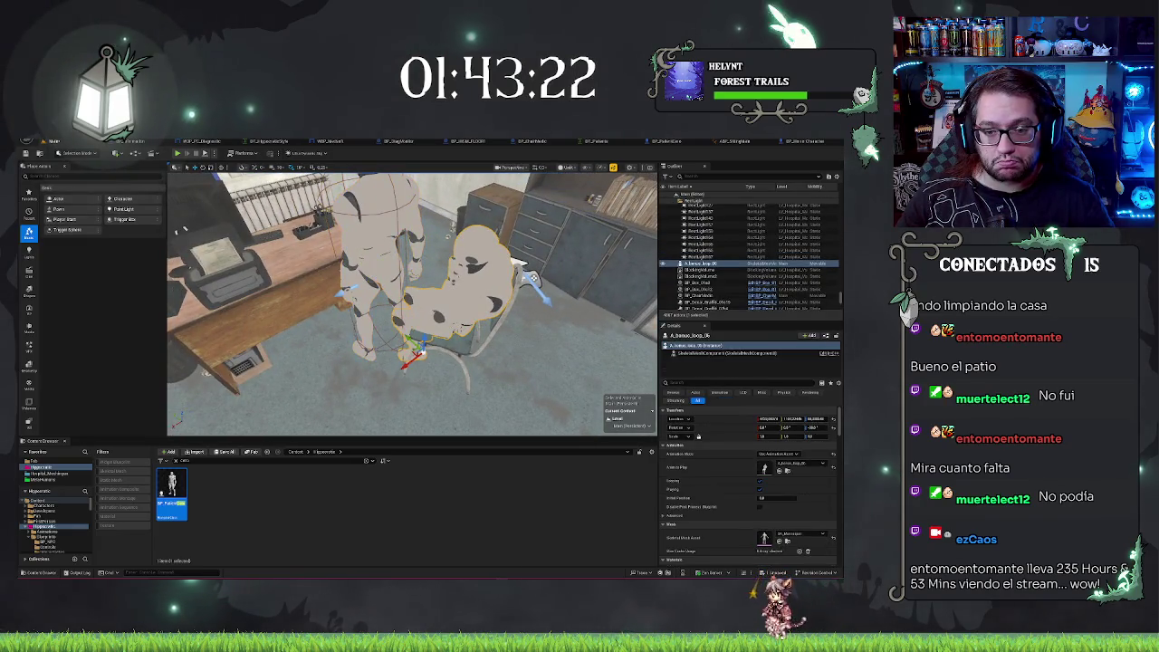
pyautogui.press('f')
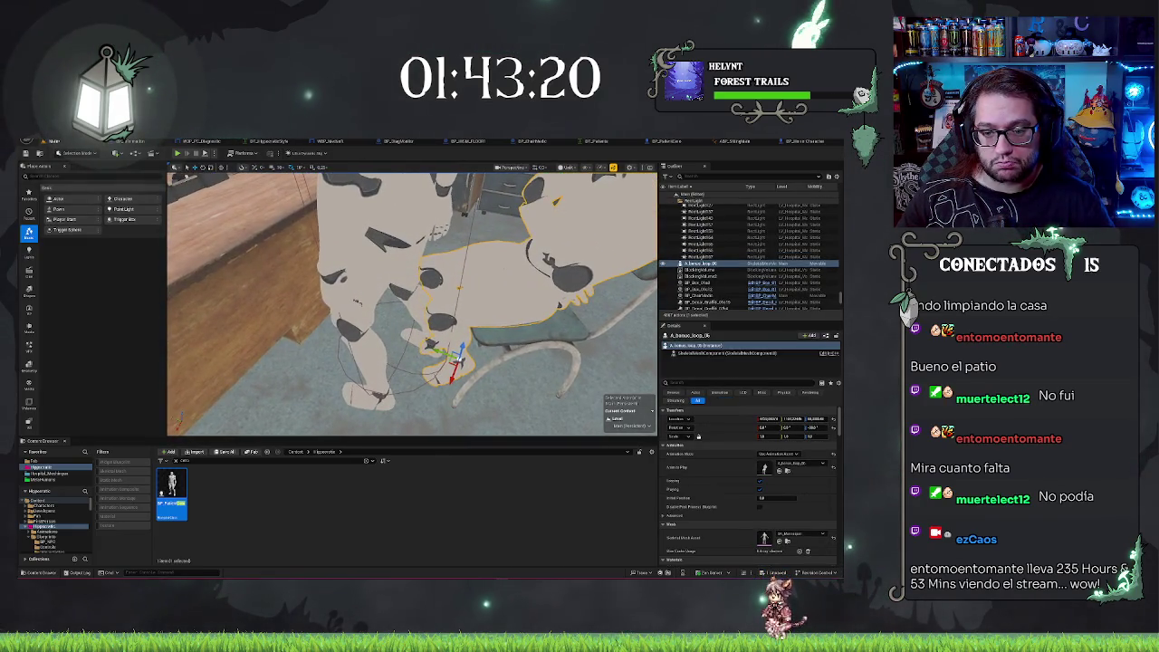
pyautogui.moveTo(407, 298); pyautogui.dragTo(344, 299)
pyautogui.click(407, 263)
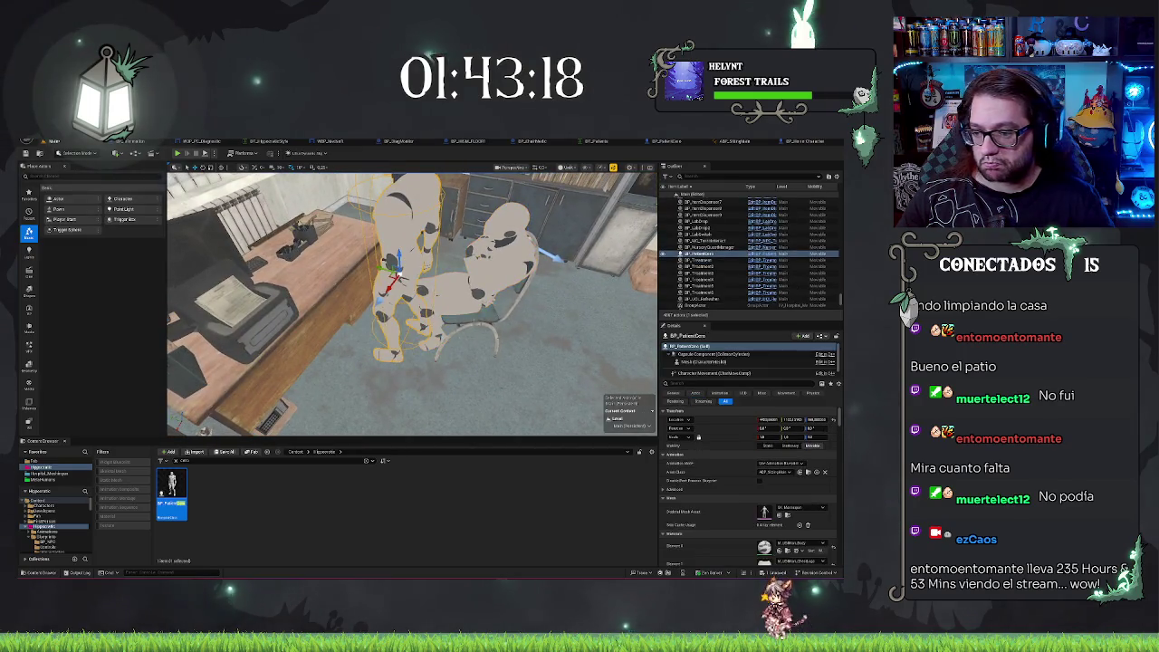
pyautogui.scroll(-1, 708, 367)
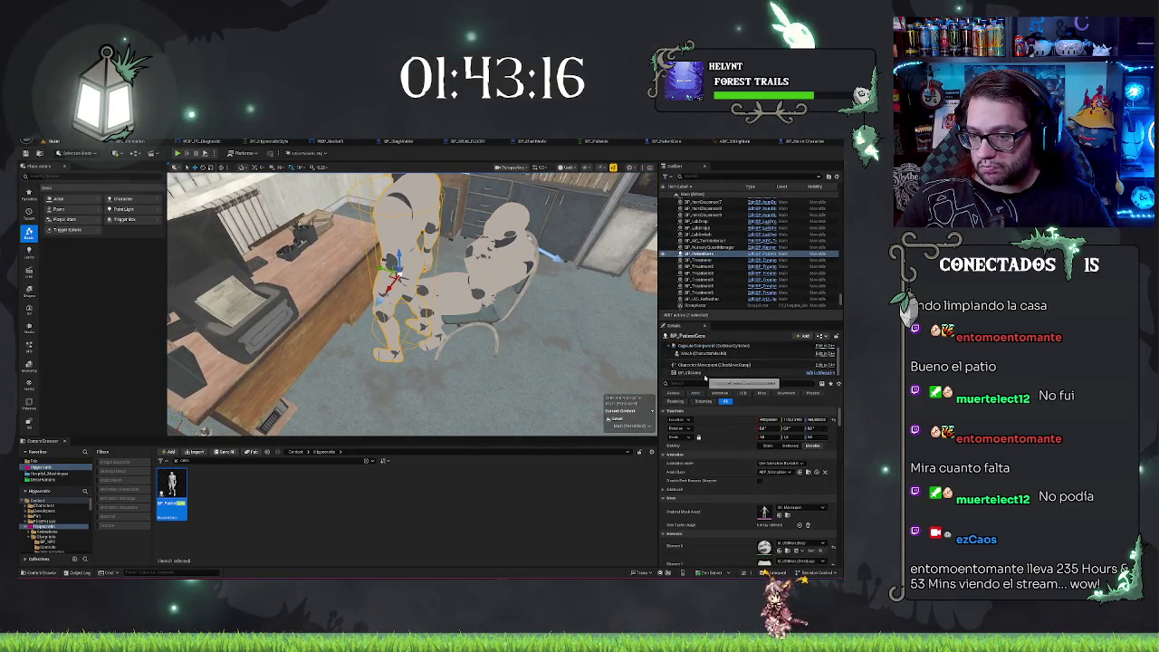
pyautogui.click(710, 372)
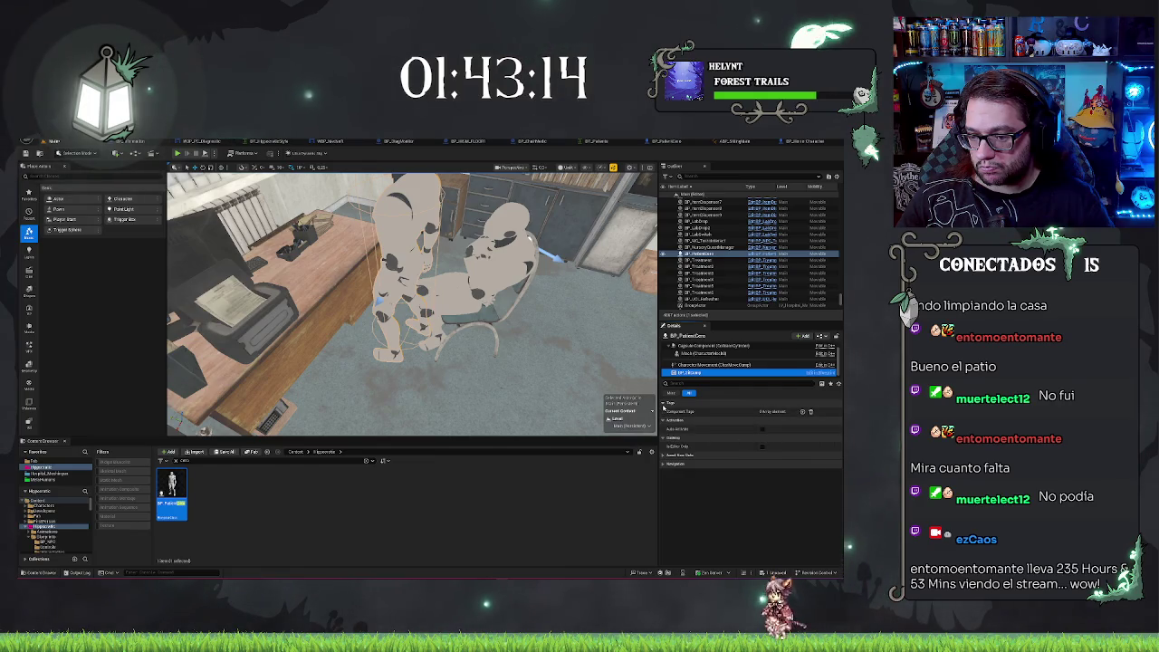
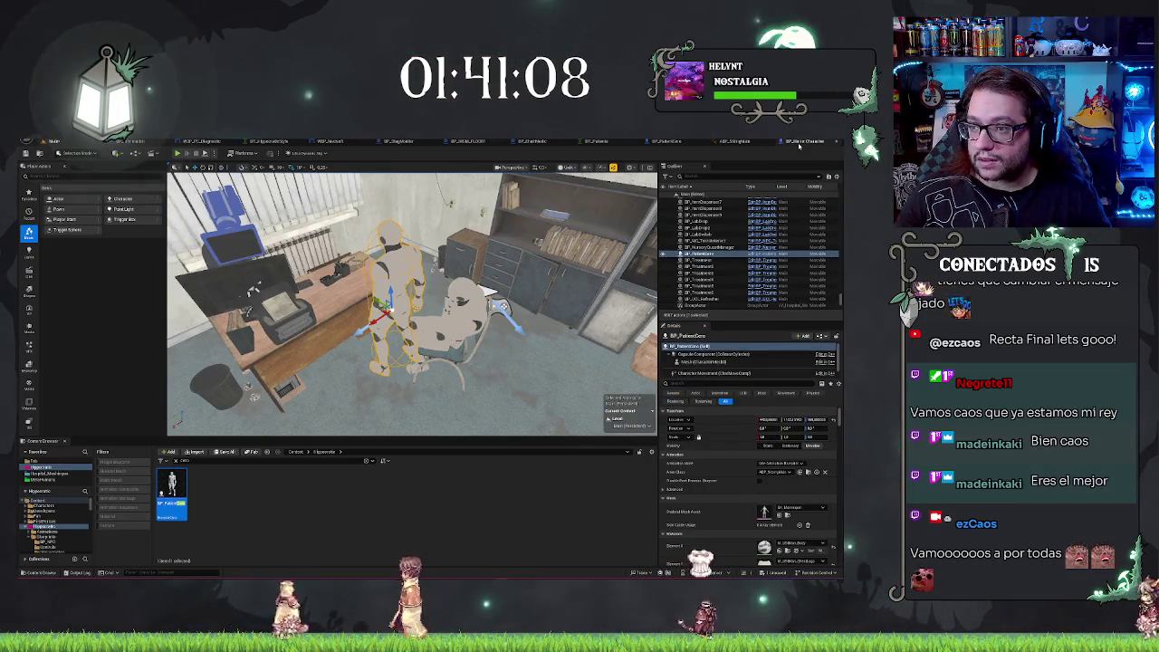
# Switch to the BP_PatientCero Blueprint tab.
pyautogui.scroll(3, 105, 233)
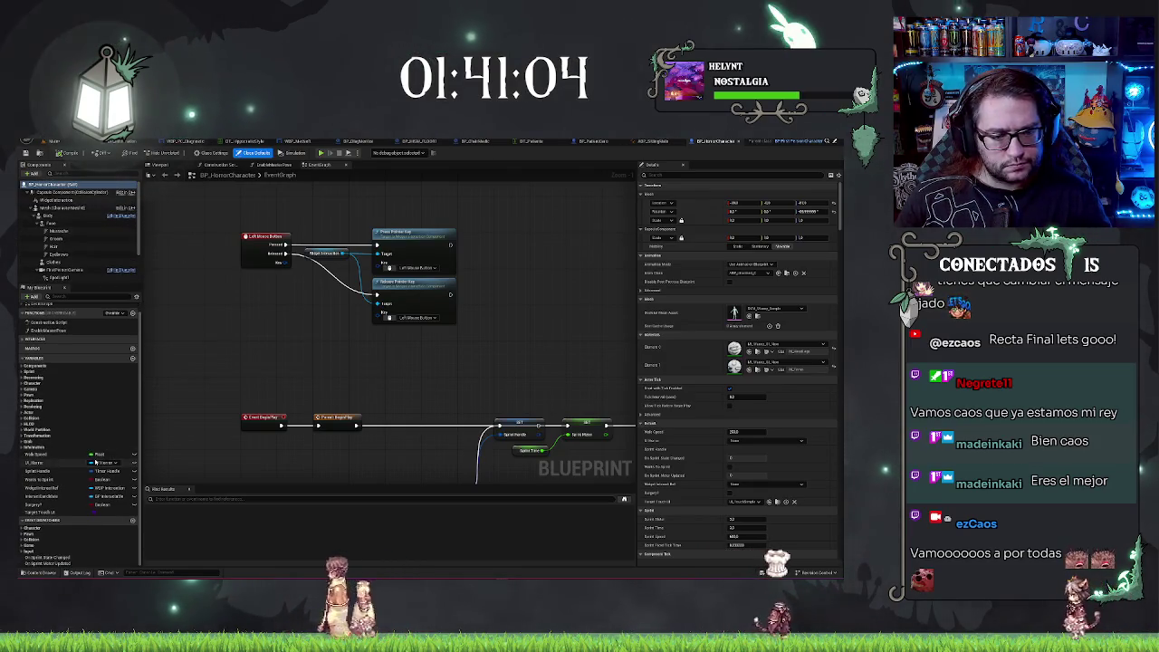
pyautogui.scroll(-1, 77, 426)
pyautogui.click(592, 142)
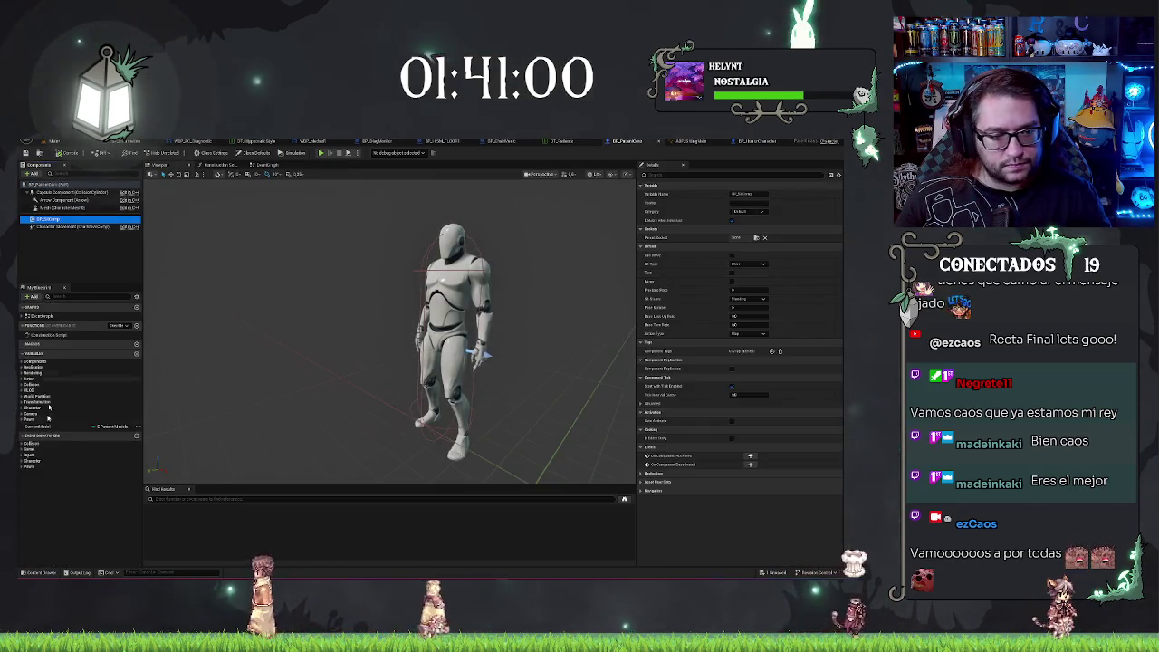
# Browse the event dispatcher, Pawn and Character groups, then select the sit component to show its settings.
pyautogui.click(20, 461)
pyautogui.click(22, 449)
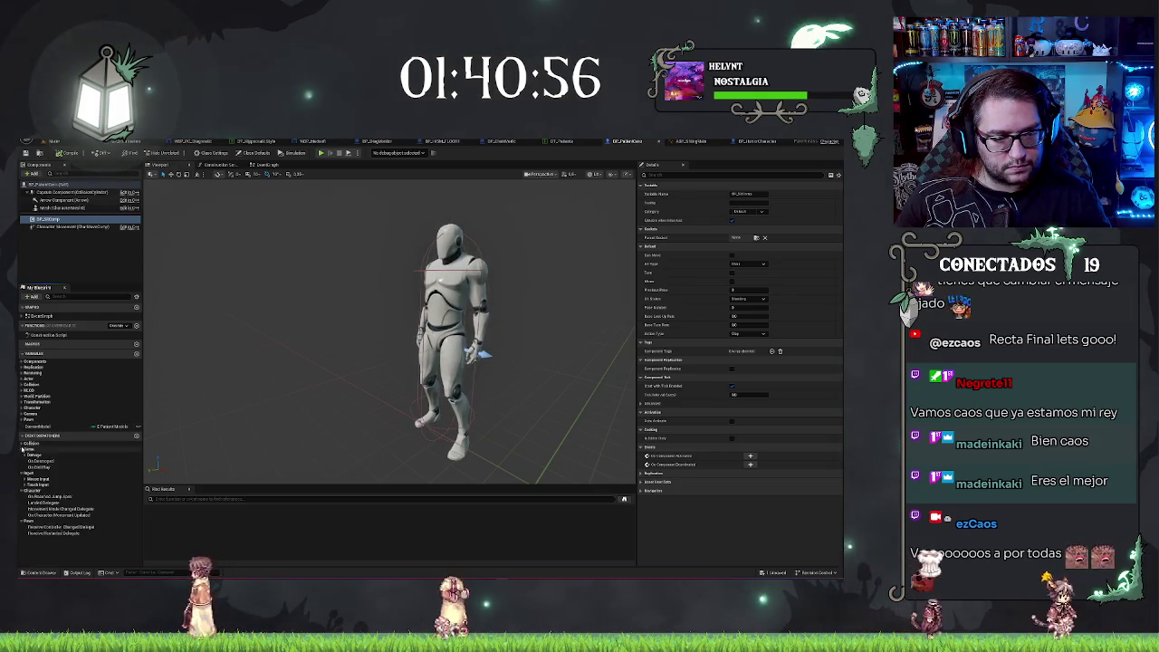
pyautogui.click(21, 436)
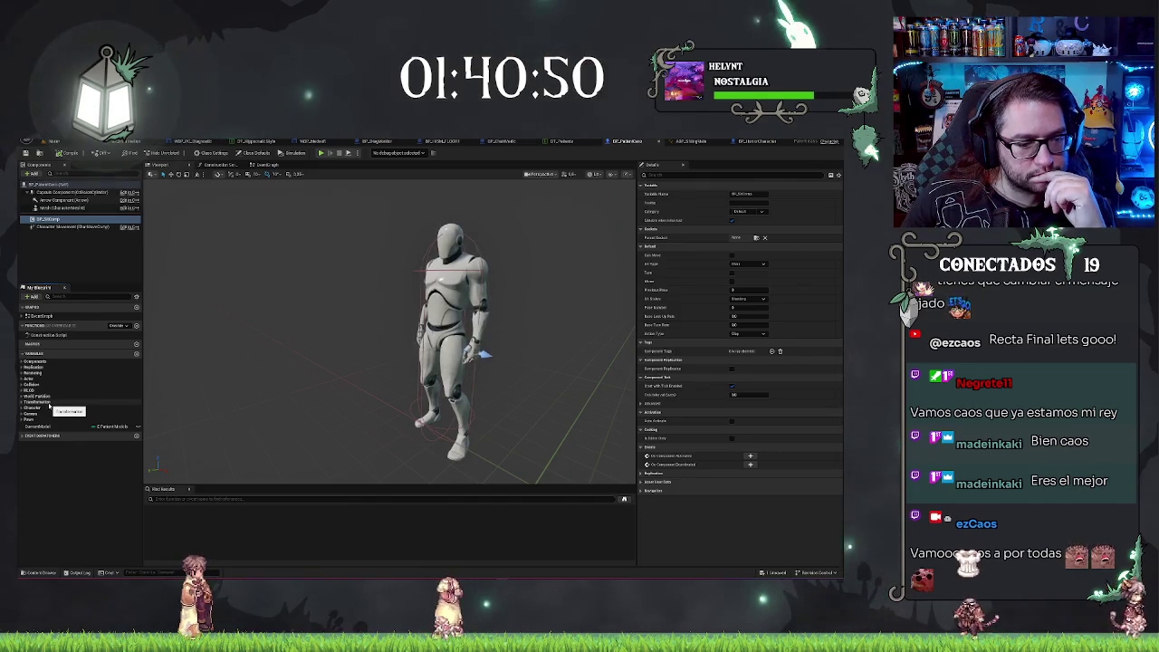
pyautogui.click(41, 408)
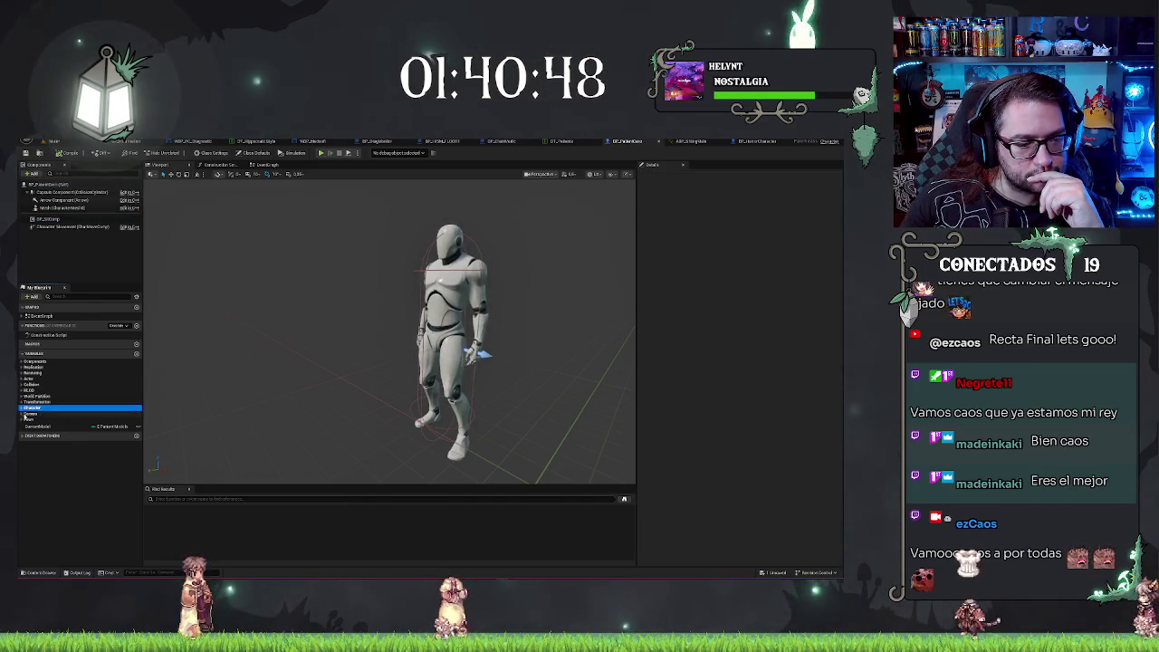
pyautogui.click(23, 419)
pyautogui.click(21, 419)
pyautogui.click(21, 408)
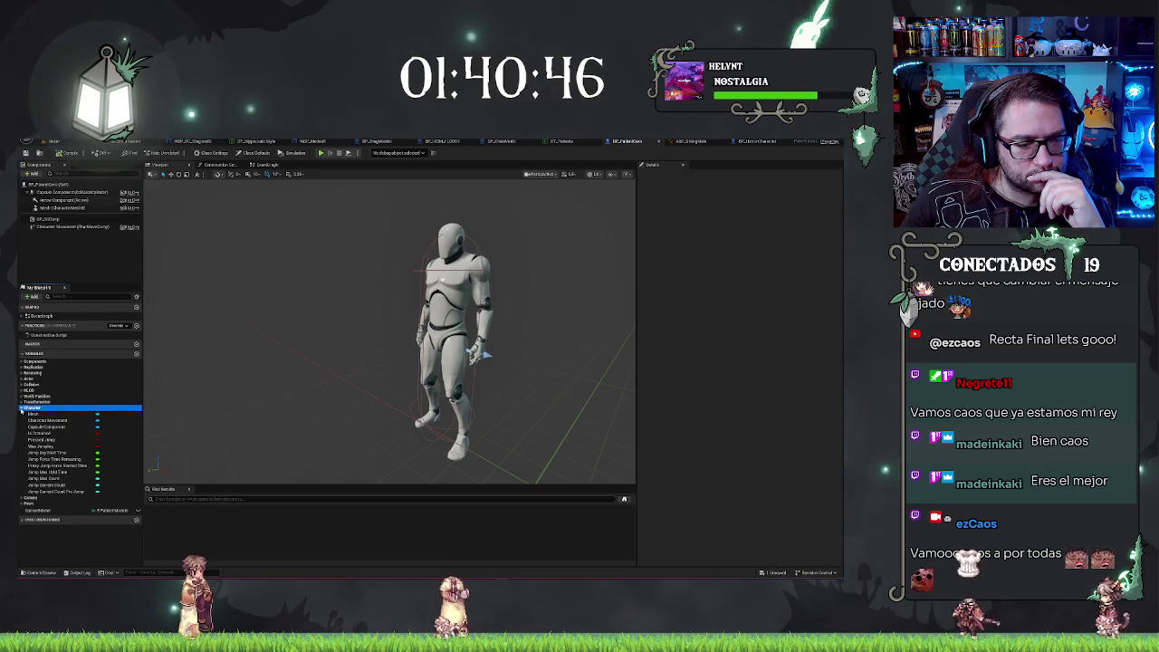
pyautogui.click(21, 408)
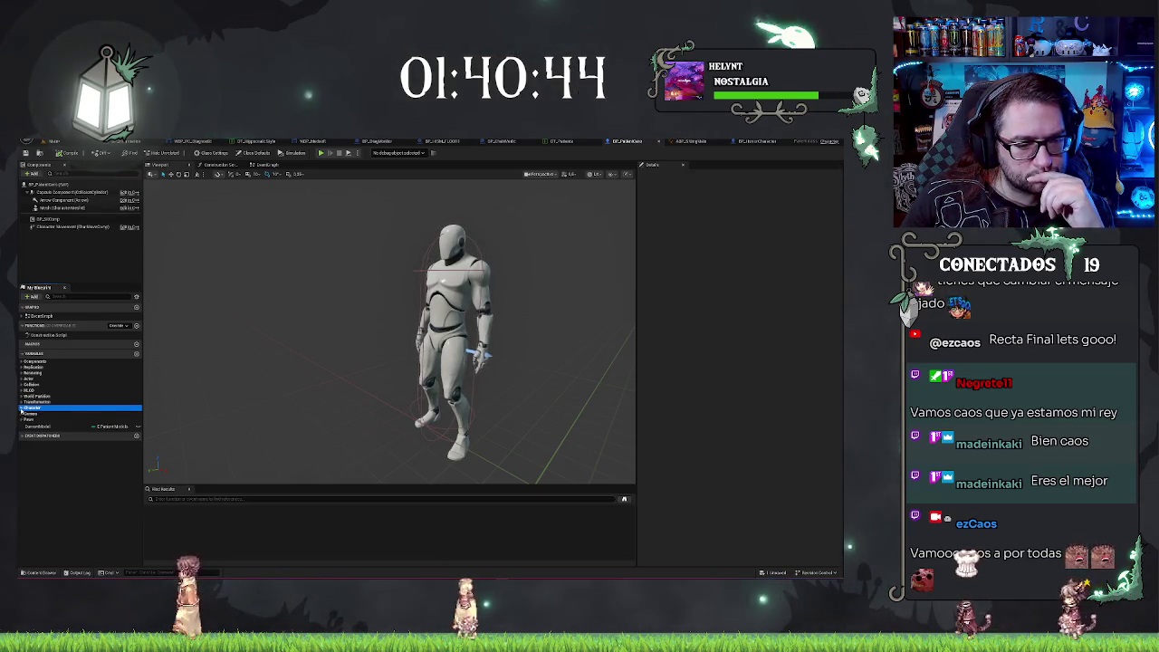
pyautogui.click(80, 220)
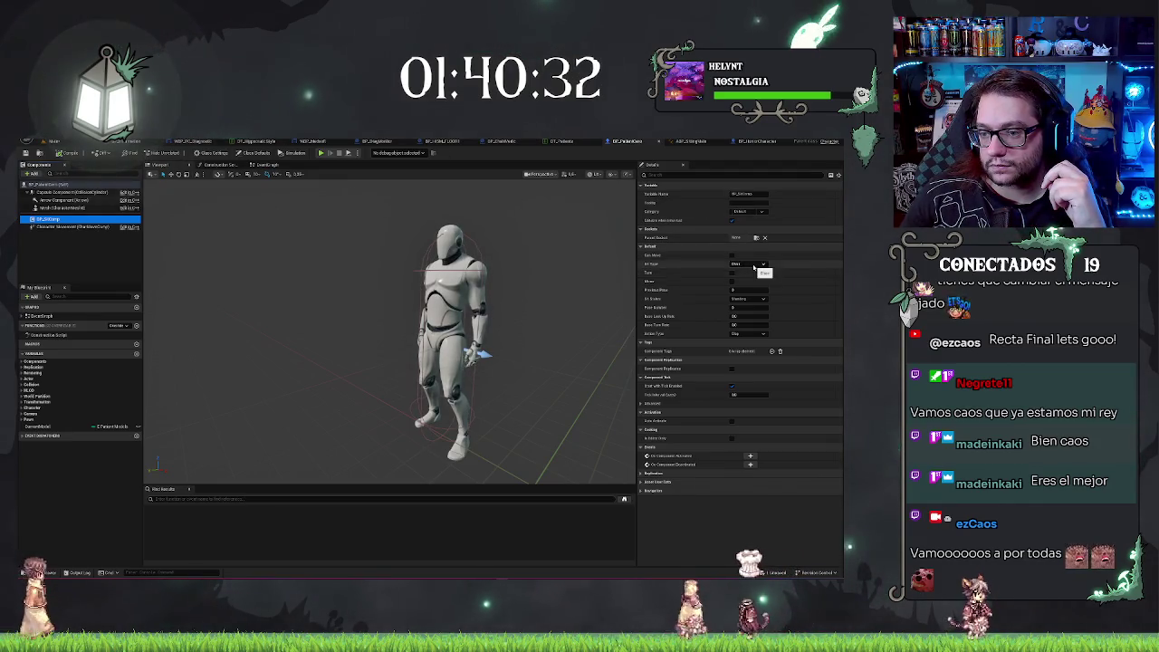
# Try a seated pose in the Sit States dropdown, then set it back to standing.
pyautogui.click(743, 298)
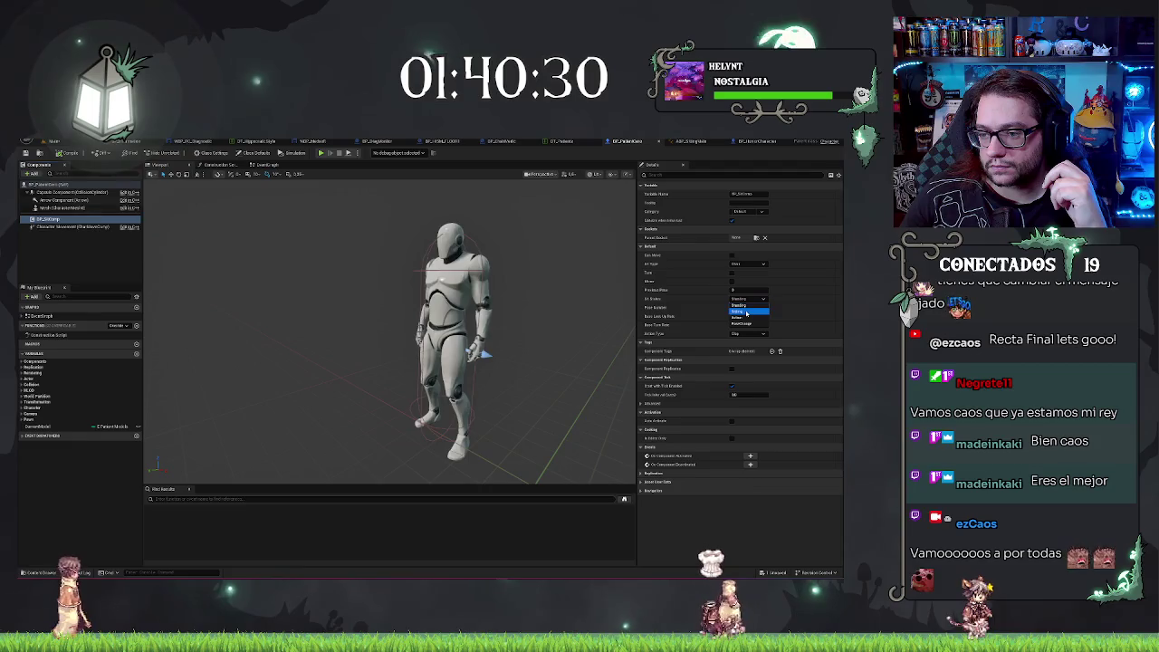
pyautogui.click(746, 313)
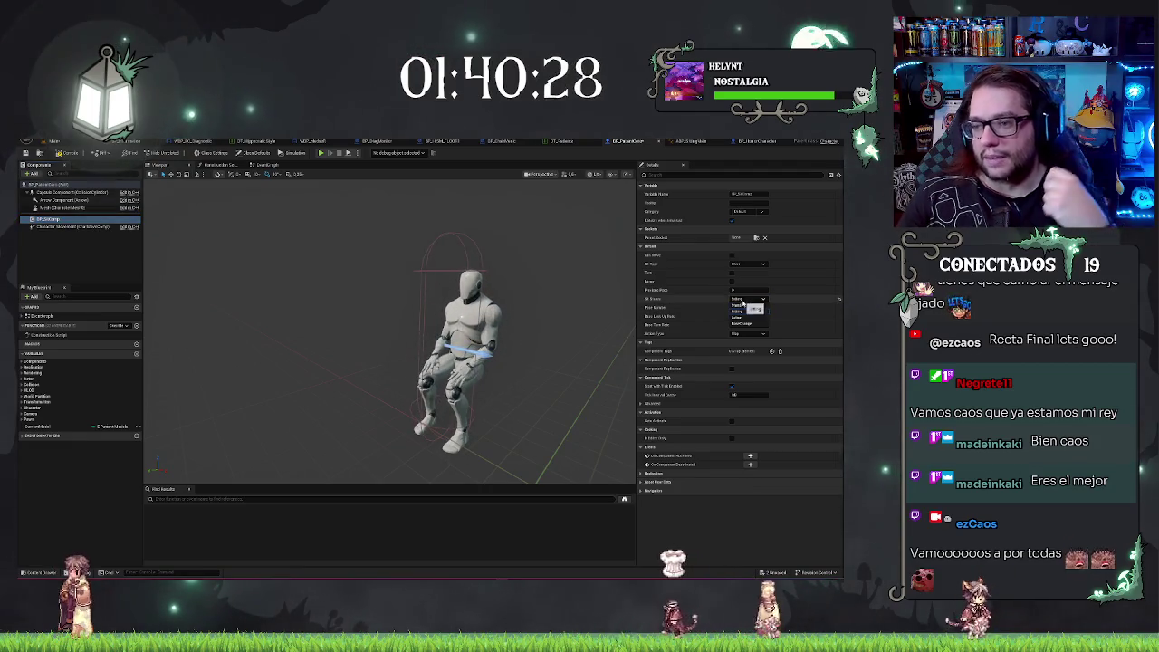
pyautogui.click(743, 305)
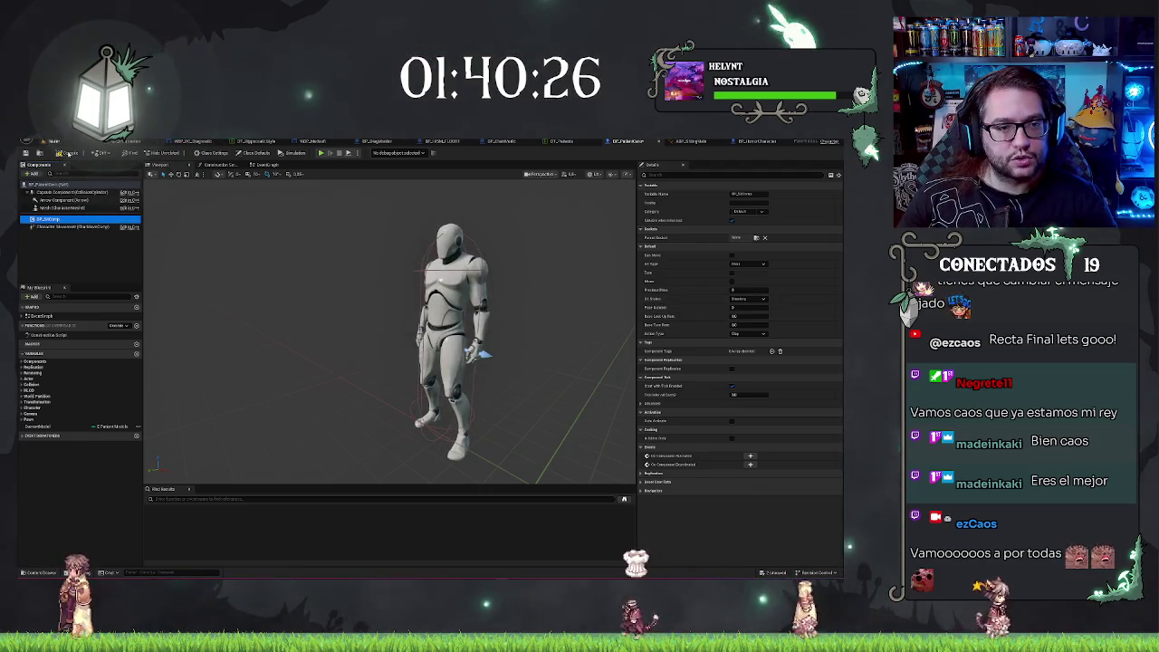
# Inspect the two characters in the office level from a closer orbit.
pyautogui.click(63, 141)
pyautogui.moveTo(412, 308); pyautogui.dragTo(453, 294)
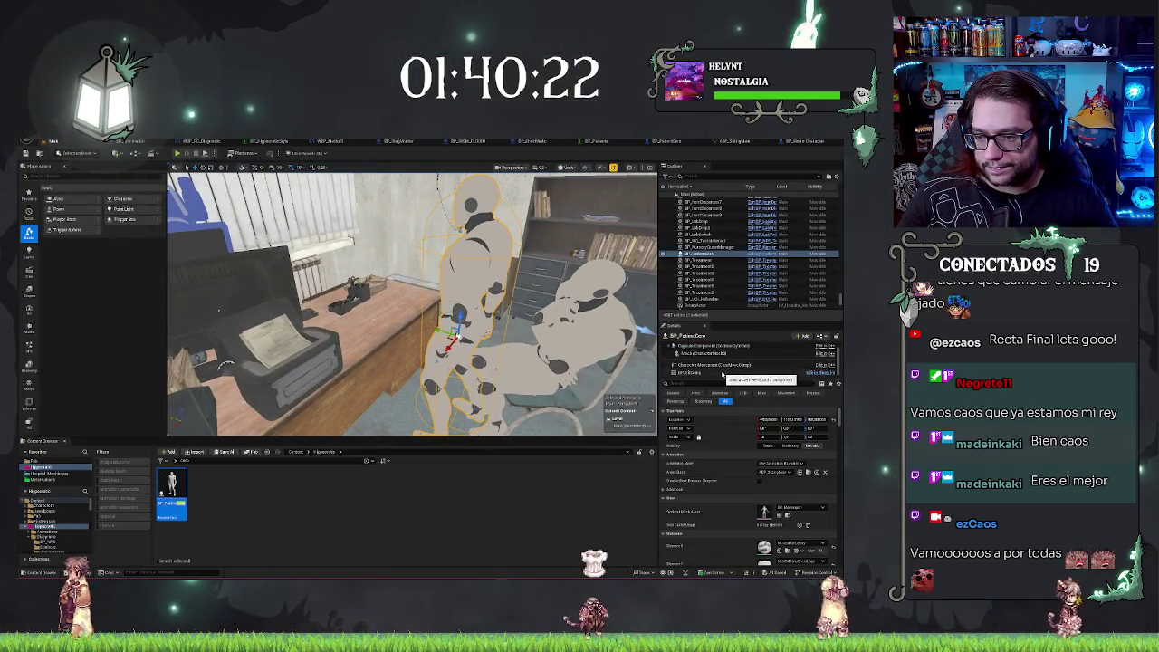
pyautogui.click(722, 373)
pyautogui.moveTo(225, 366); pyautogui.dragTo(298, 358)
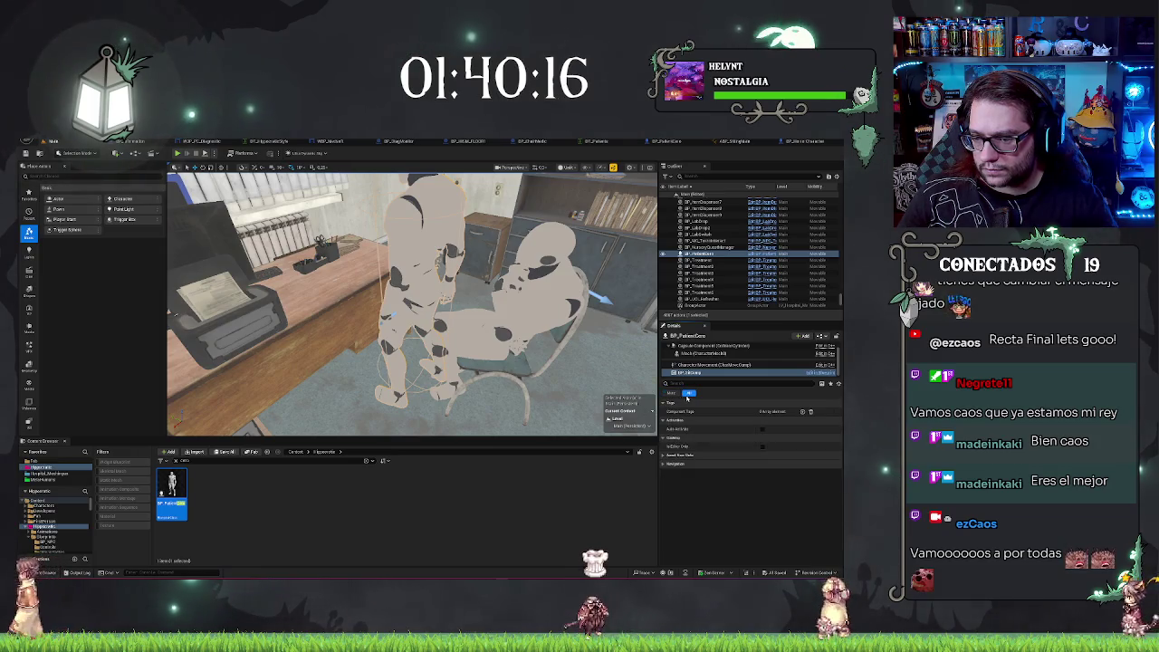
# Look over the horror character's event graph and the sitting animation Blueprint, then return to the patient Blueprint.
pyautogui.click(788, 142)
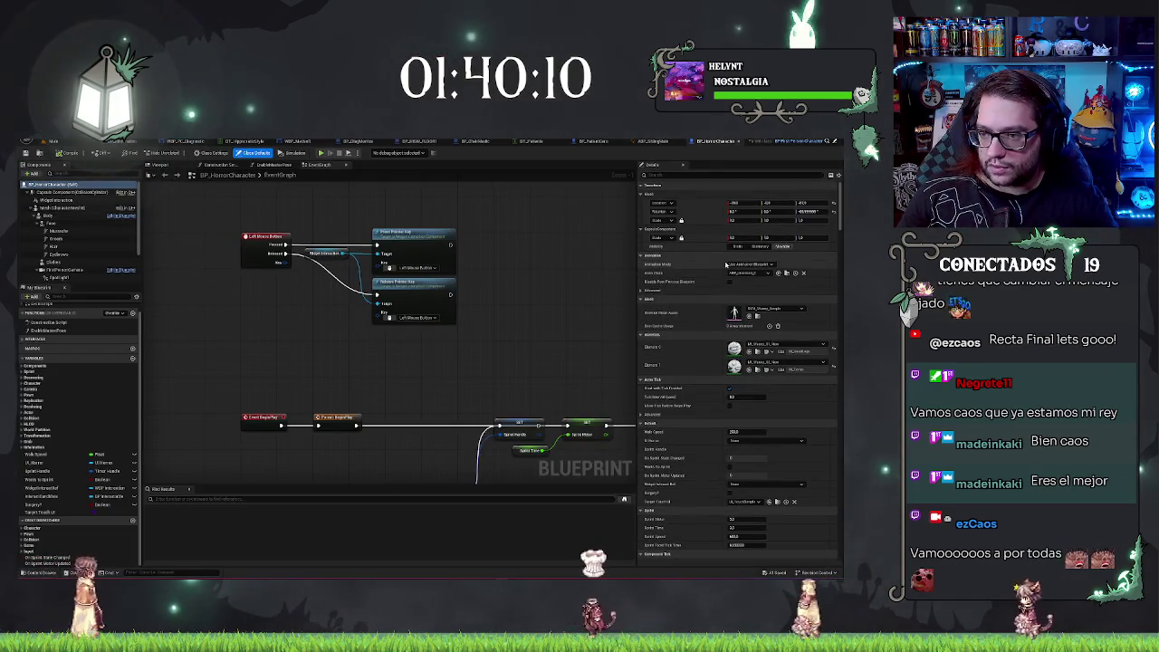
pyautogui.scroll(1, 230, 227)
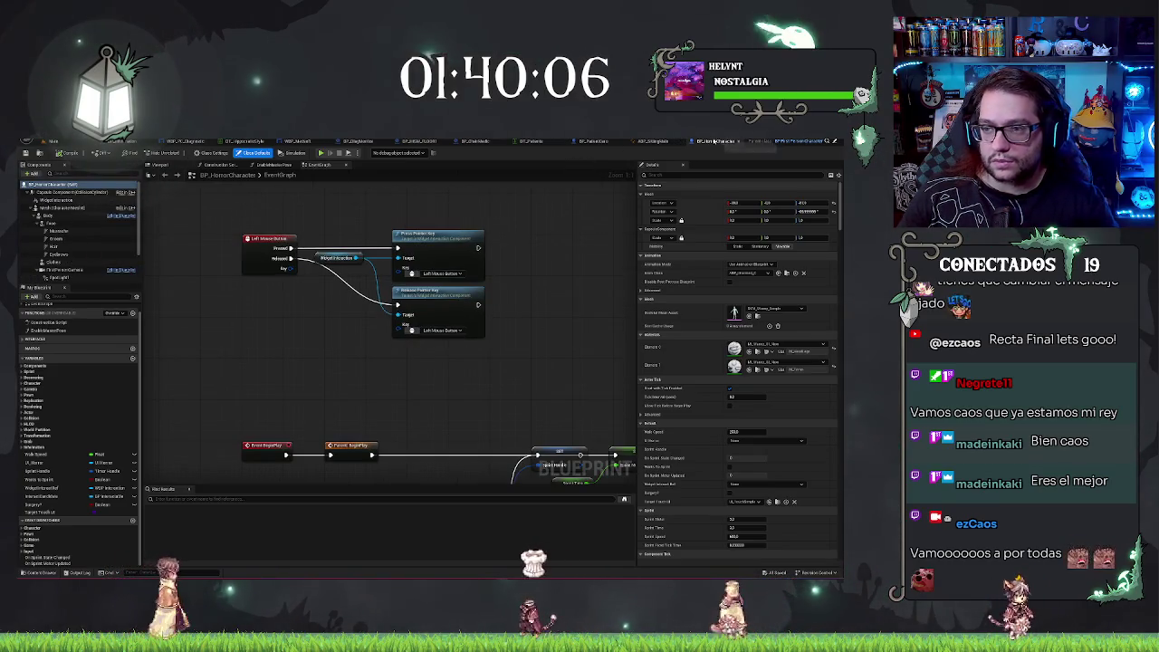
pyautogui.click(686, 142)
pyautogui.click(685, 142)
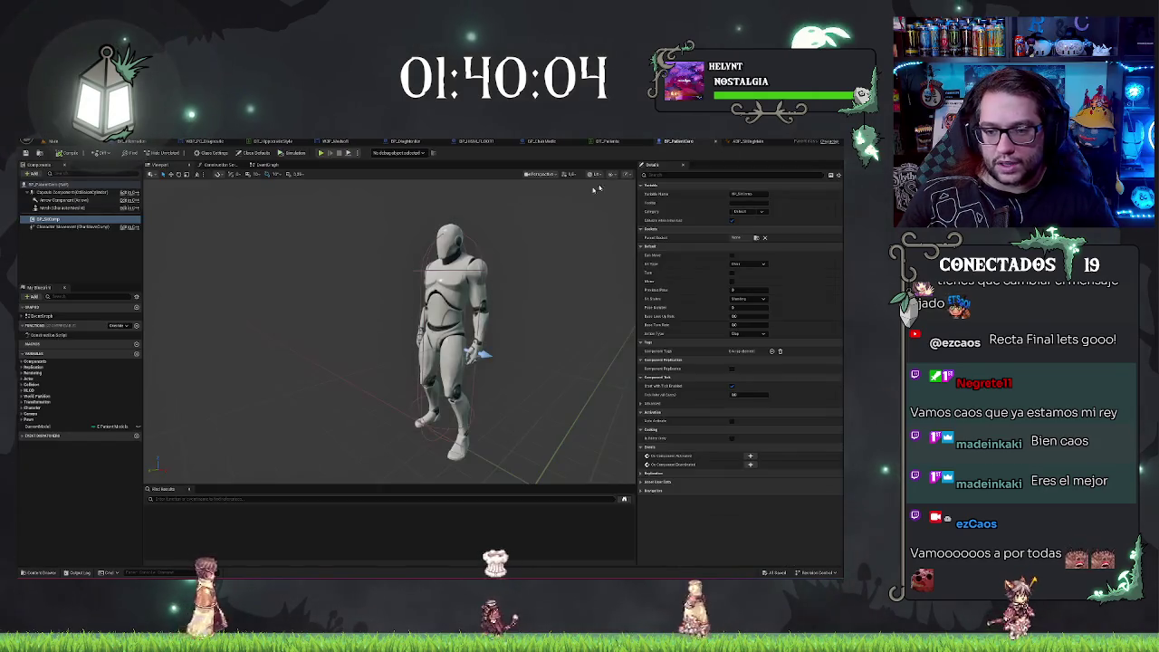
# Keep Sit Type as Chair, set Sit States to sitting, and return to the office level.
pyautogui.click(748, 264)
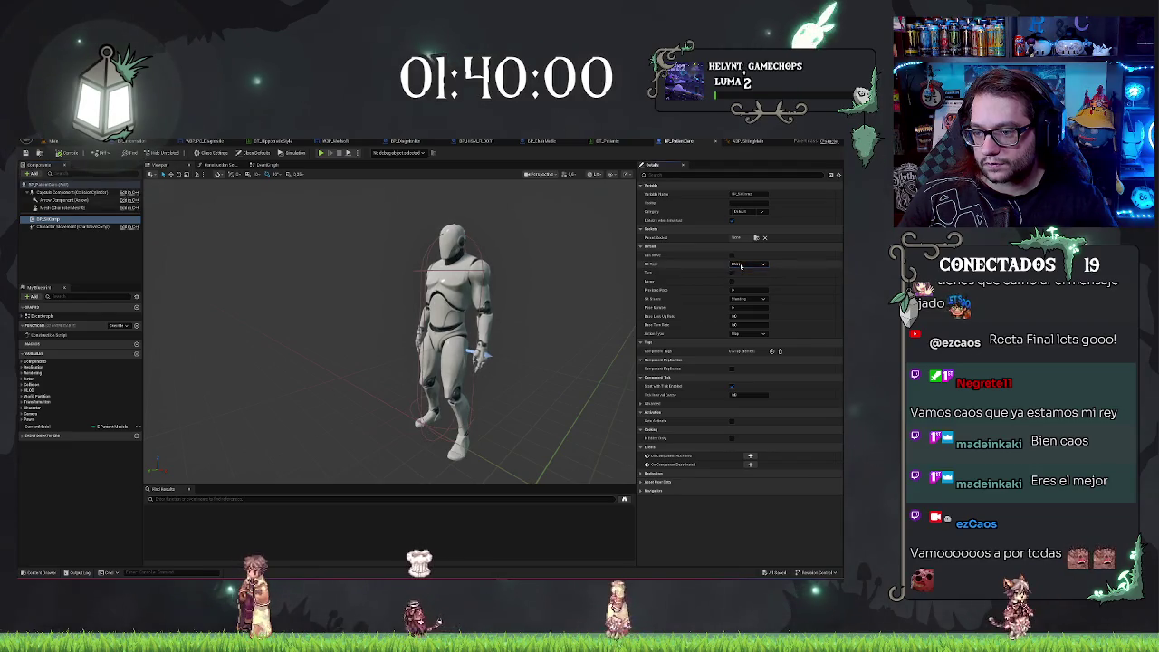
pyautogui.click(745, 271)
pyautogui.click(739, 299)
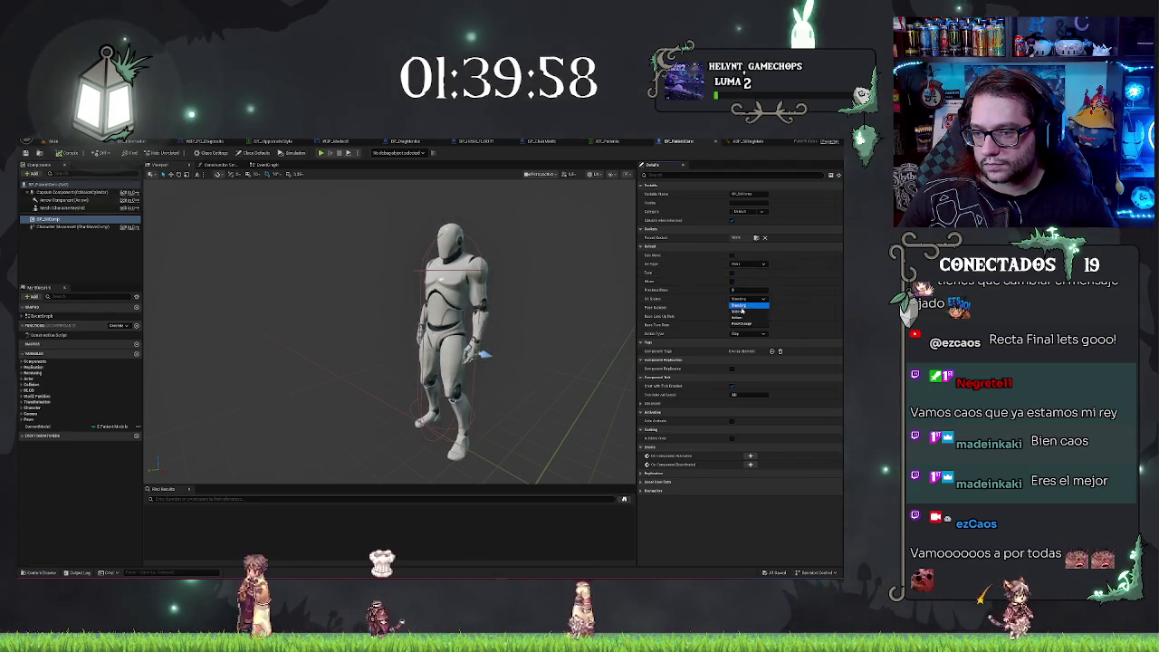
pyautogui.click(746, 315)
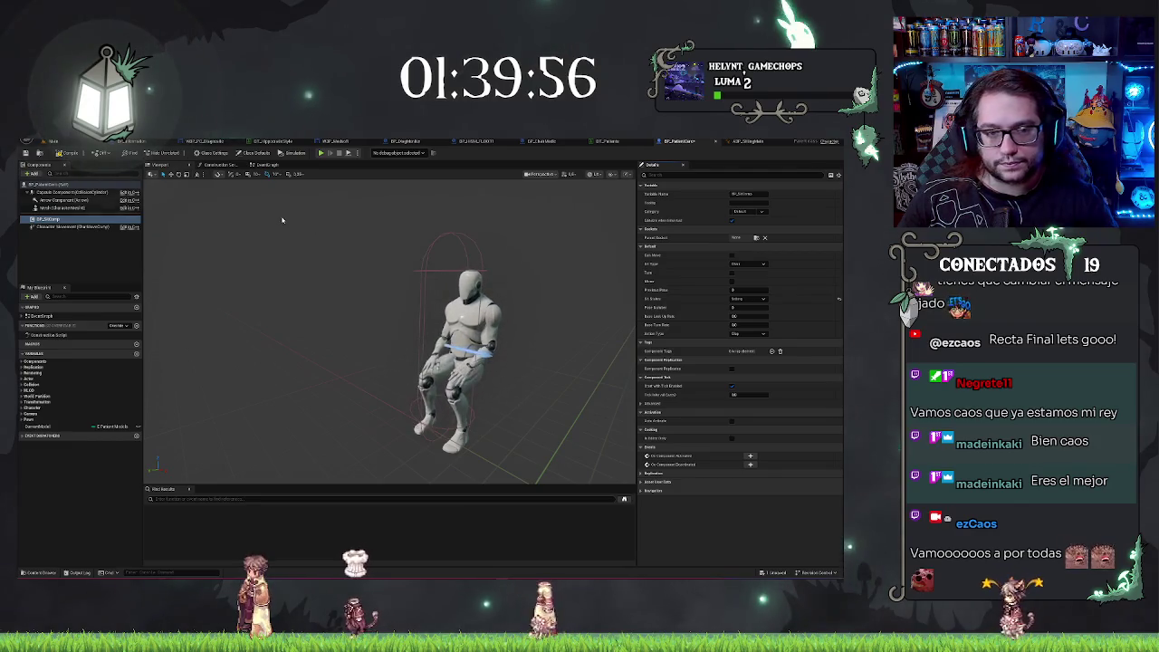
pyautogui.click(66, 143)
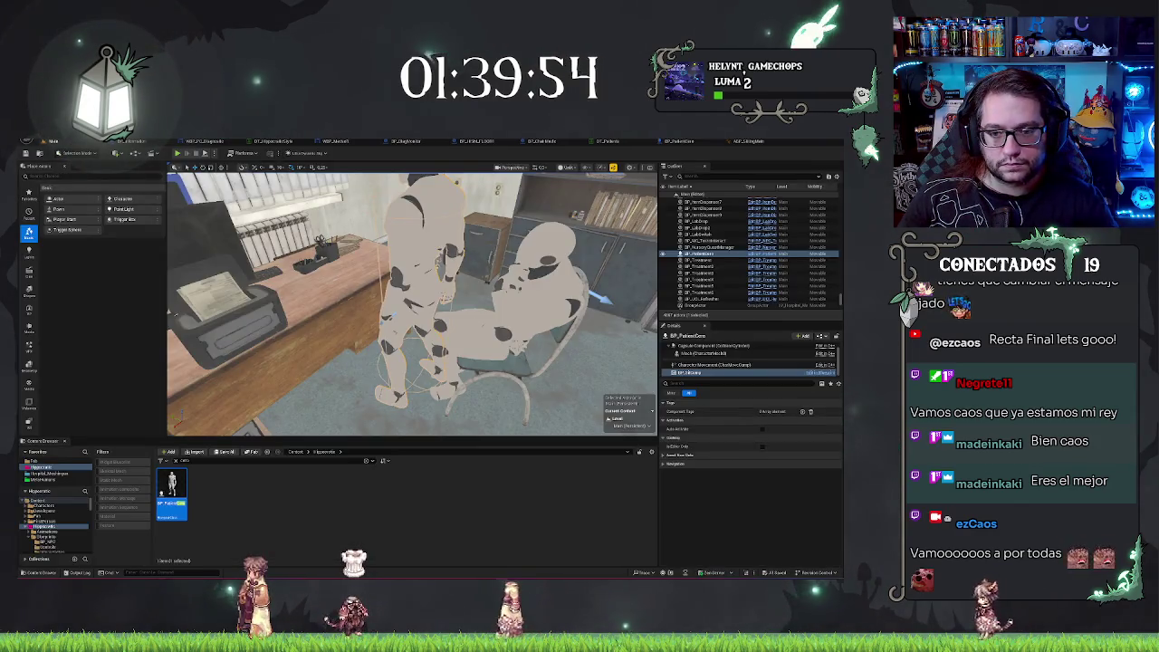
pyautogui.scroll(-3, 412, 303)
pyautogui.click(479, 308)
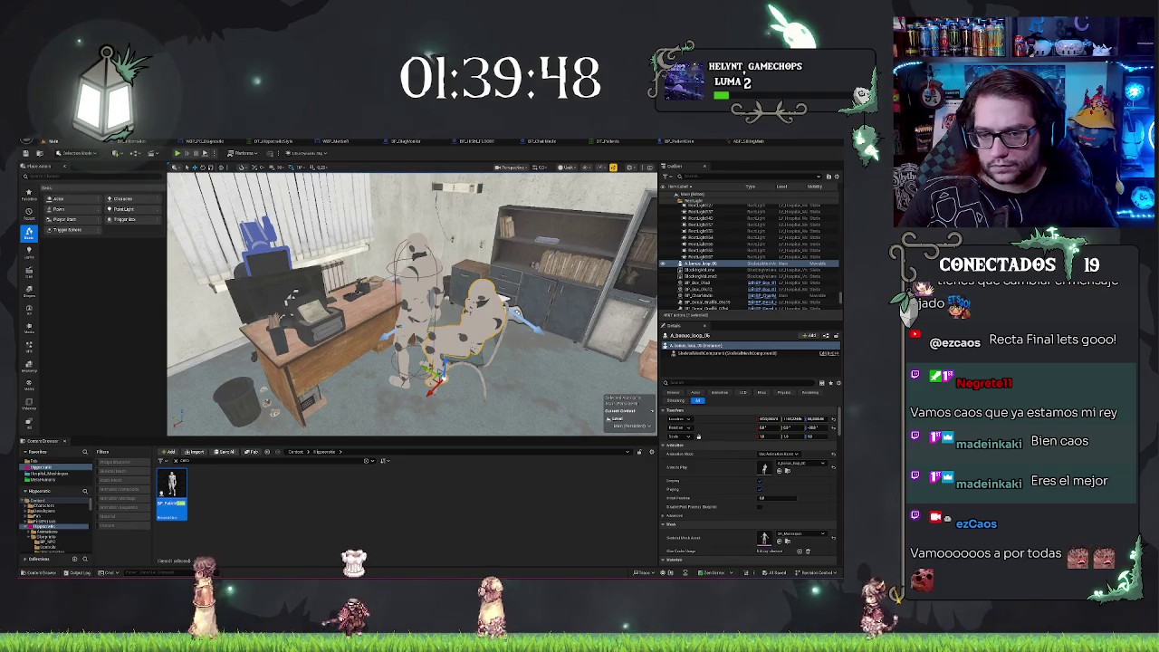
pyautogui.click(418, 299)
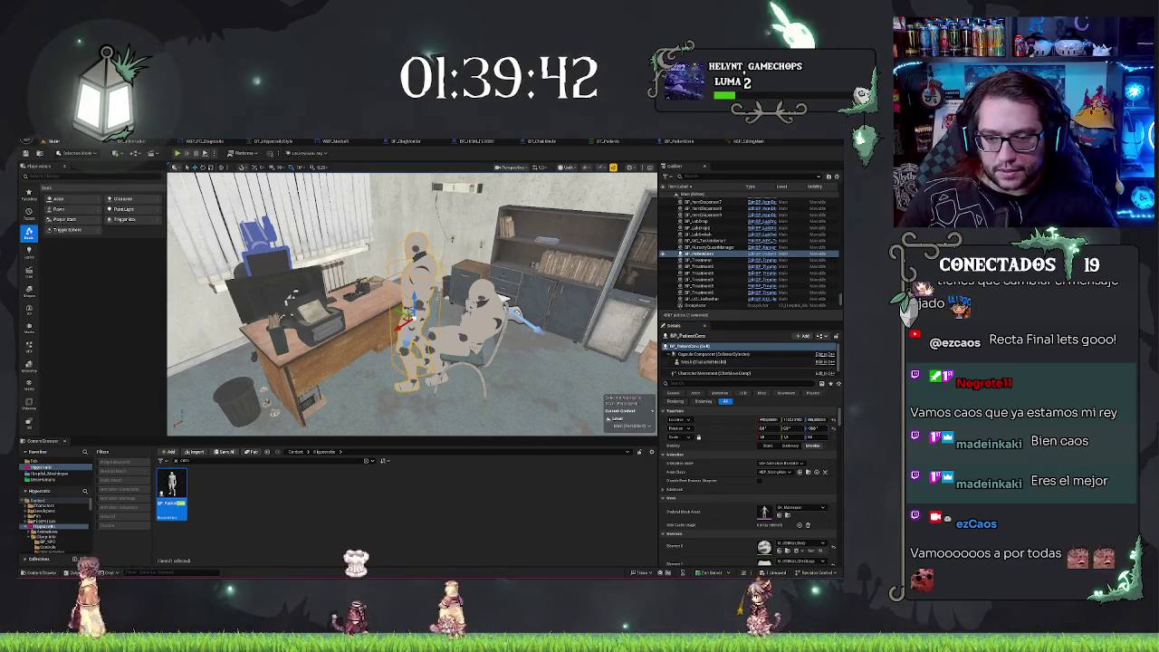
pyautogui.press('f')
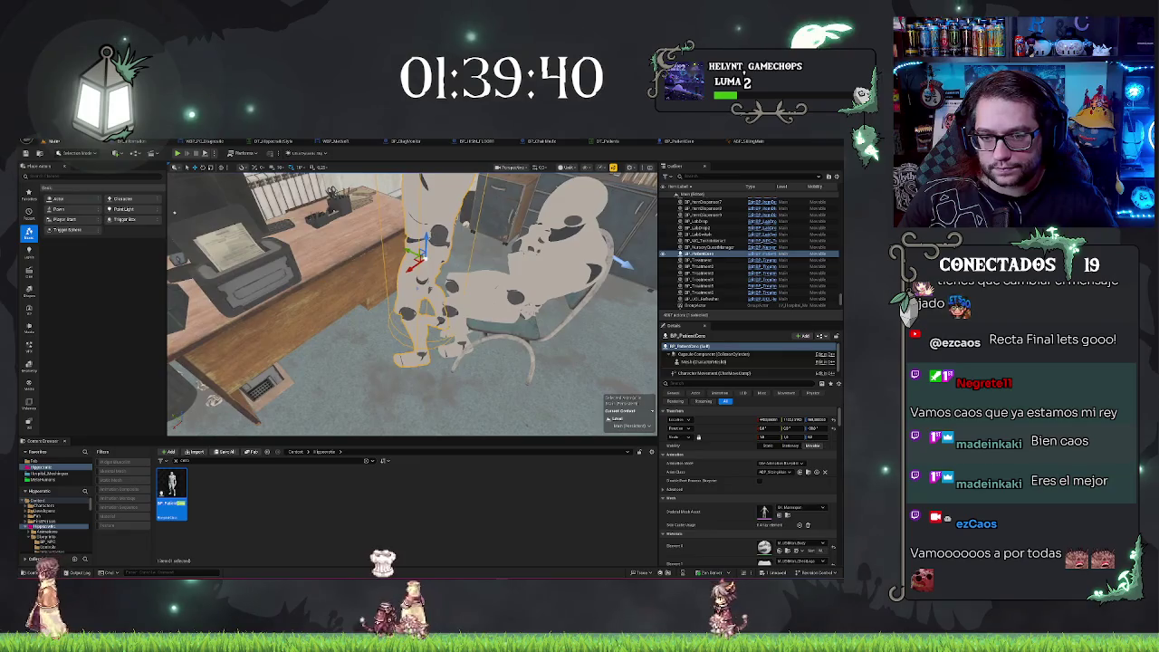
pyautogui.click(507, 272)
pyautogui.press('Escape')
pyautogui.scroll(-5, 450, 394)
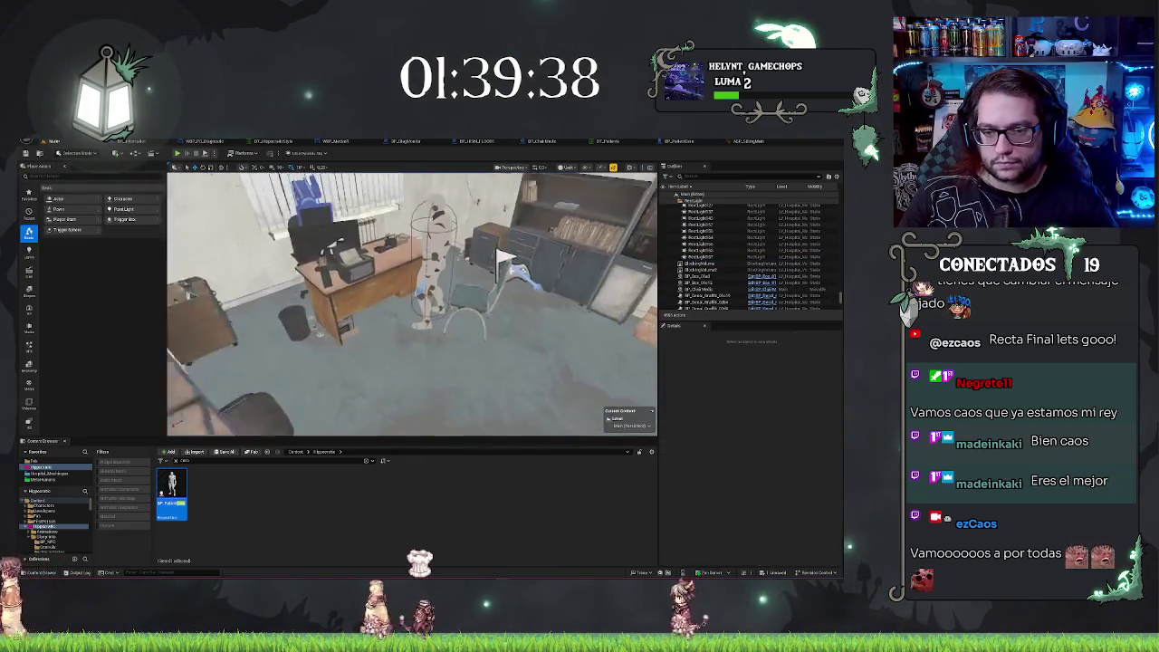
pyautogui.rightClick(449, 394)
pyautogui.click(461, 386)
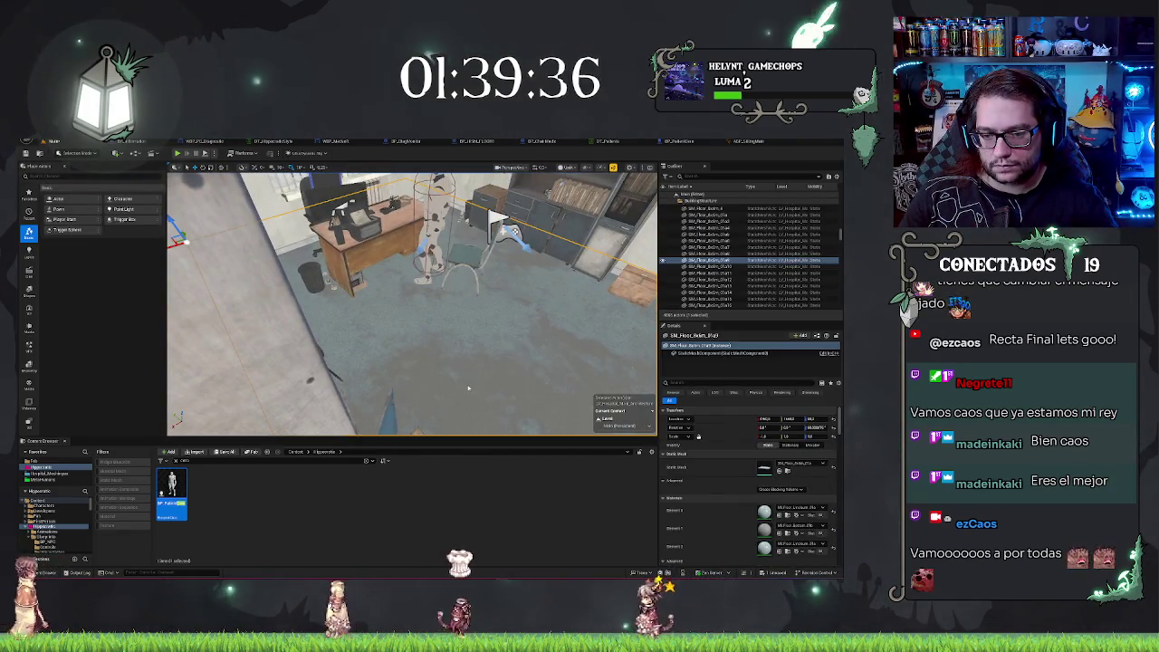
pyautogui.hotkey('alt', 'p')
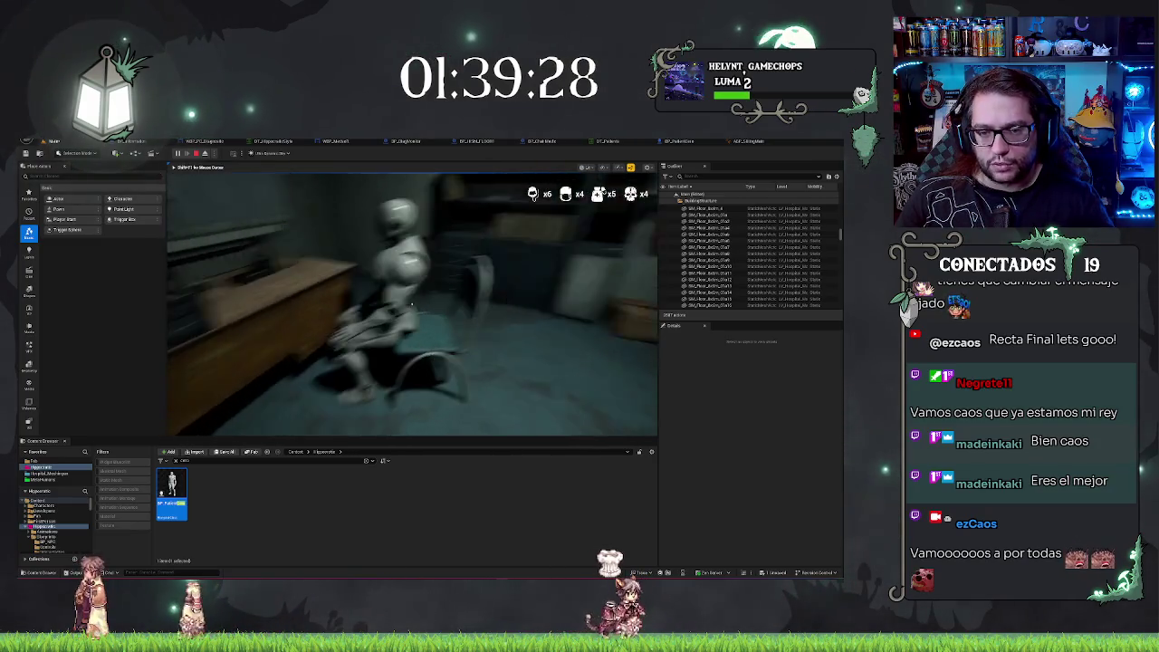
pyautogui.press('F8')
pyautogui.click(398, 271)
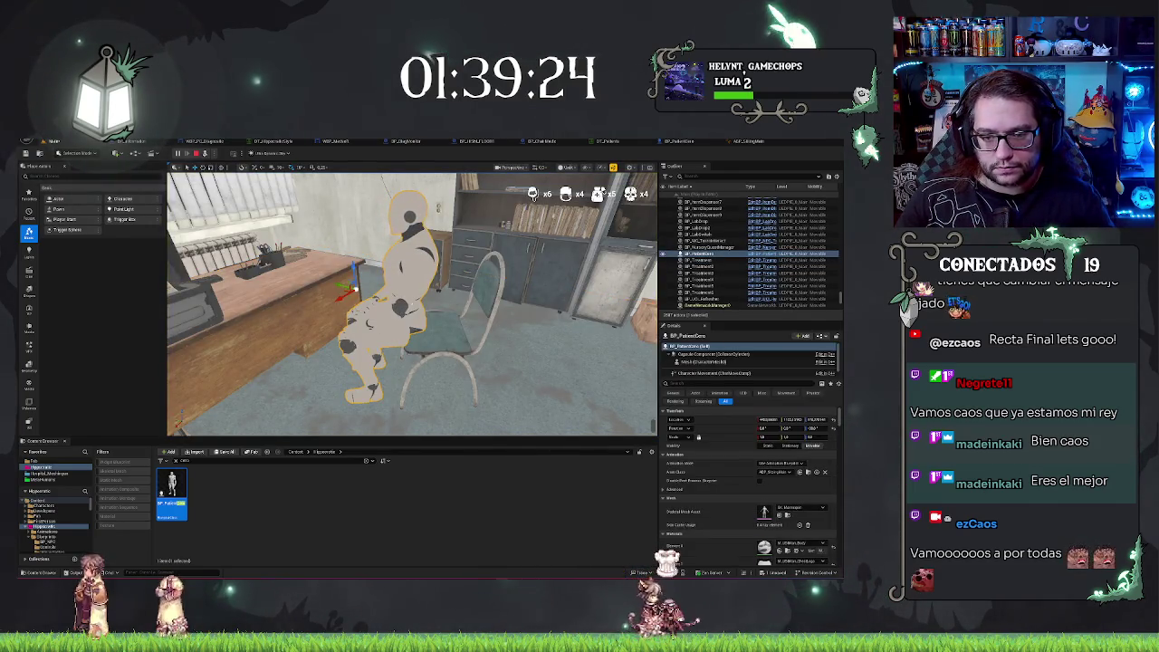
pyautogui.press('Escape')
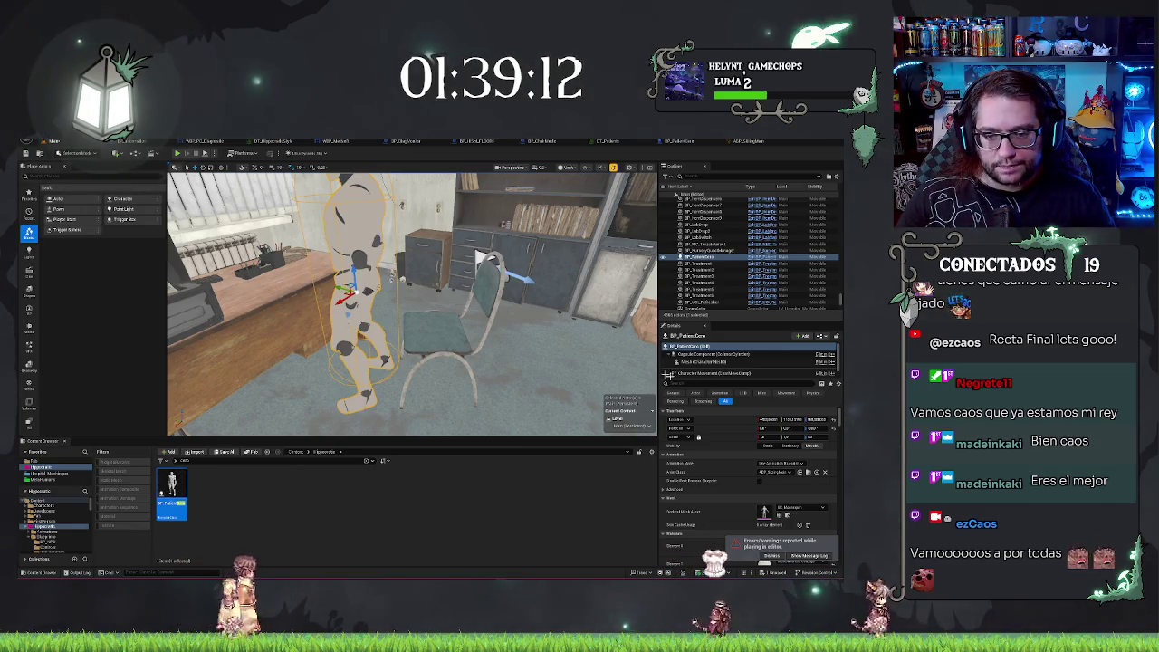
pyautogui.scroll(6, 477, 258)
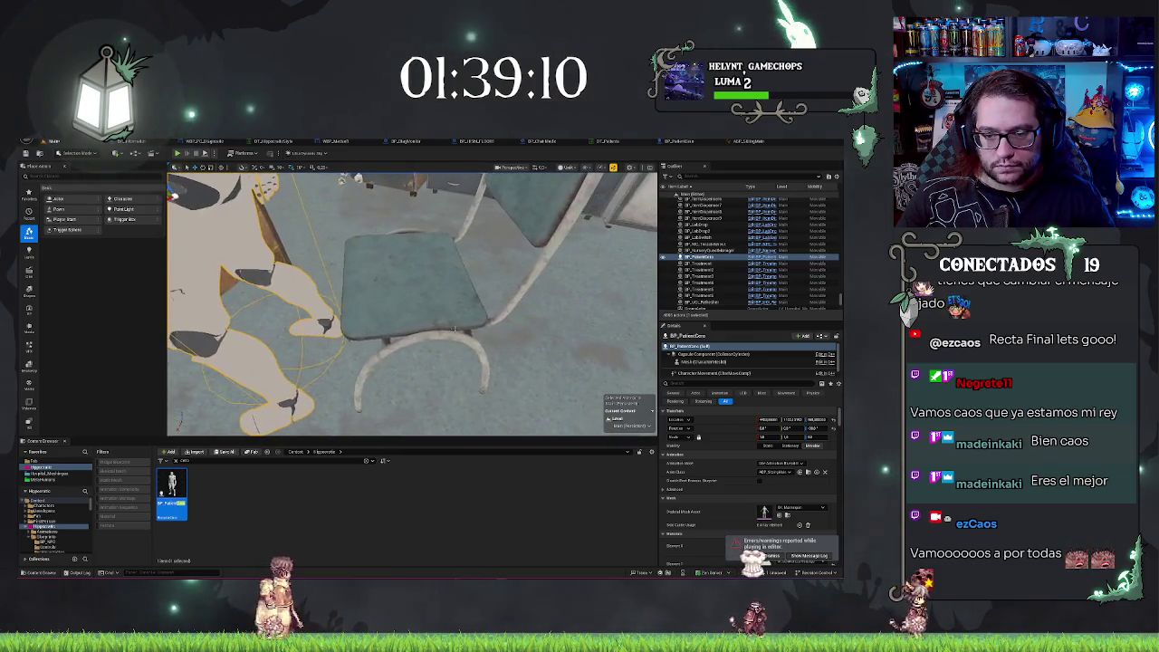
pyautogui.click(453, 328)
pyautogui.scroll(-6, 453, 290)
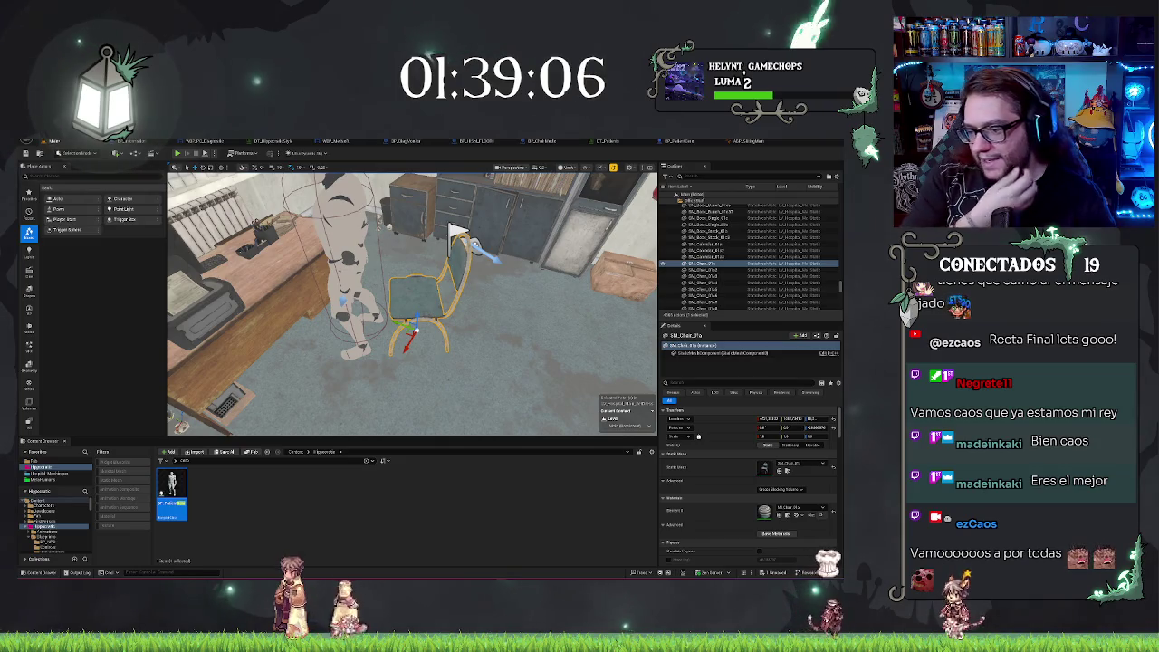
pyautogui.scroll(5, 412, 303)
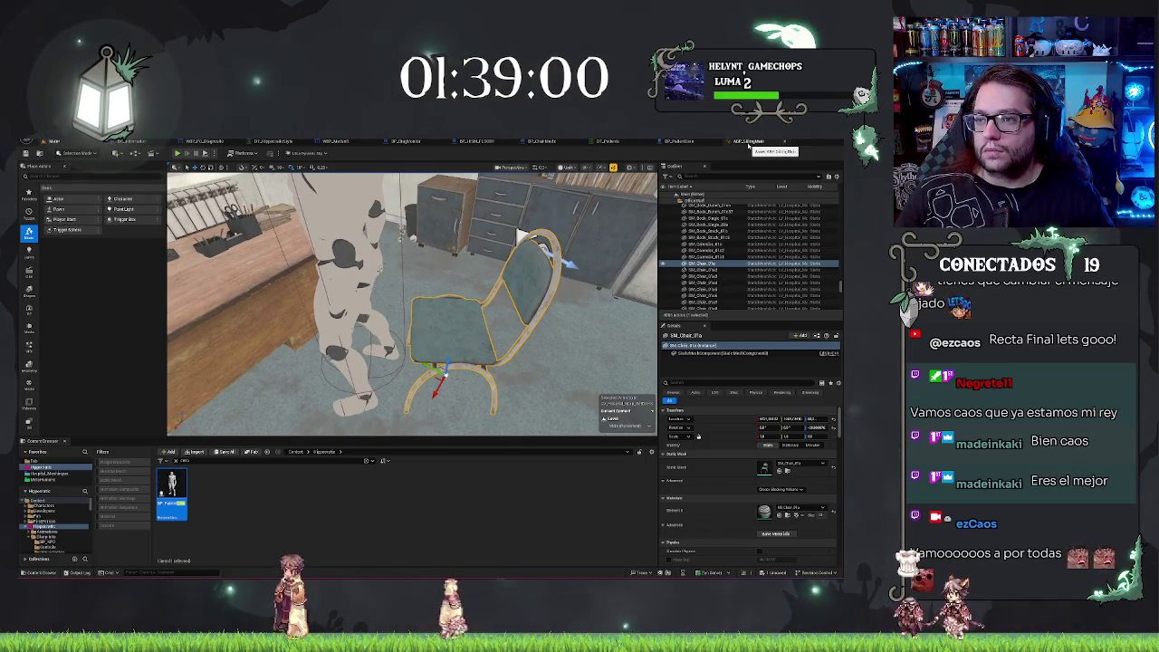
pyautogui.click(749, 142)
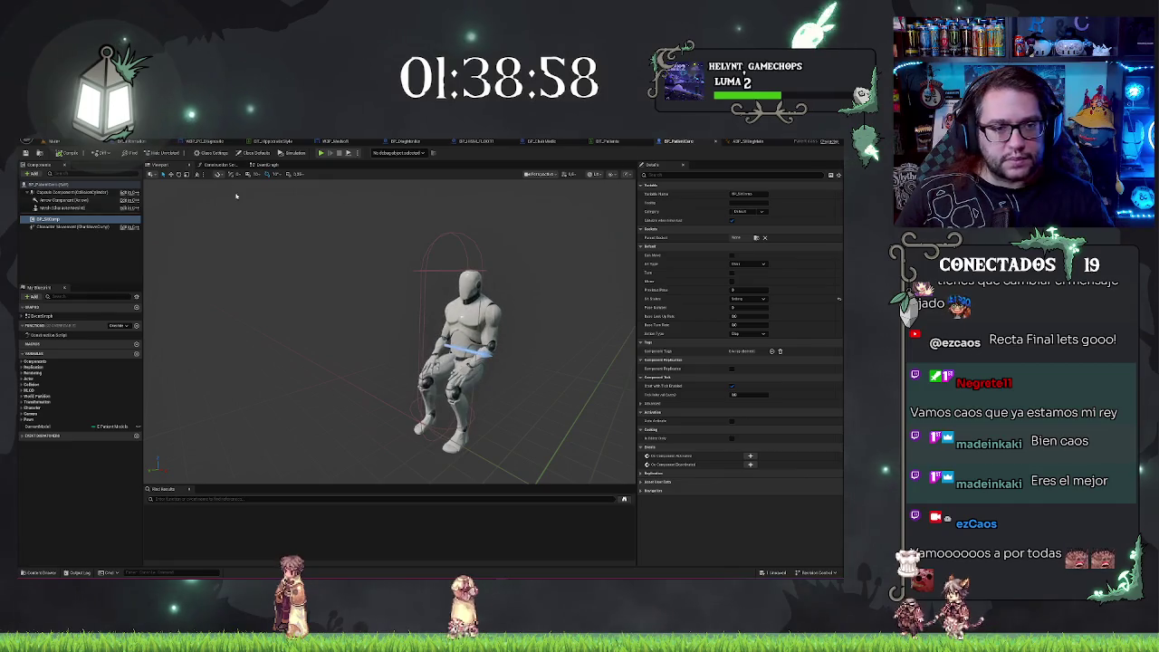
# Narrow the Capsule Component radius, save the Blueprint, and reselect BP_PatientZero in the level.
pyautogui.click(74, 193)
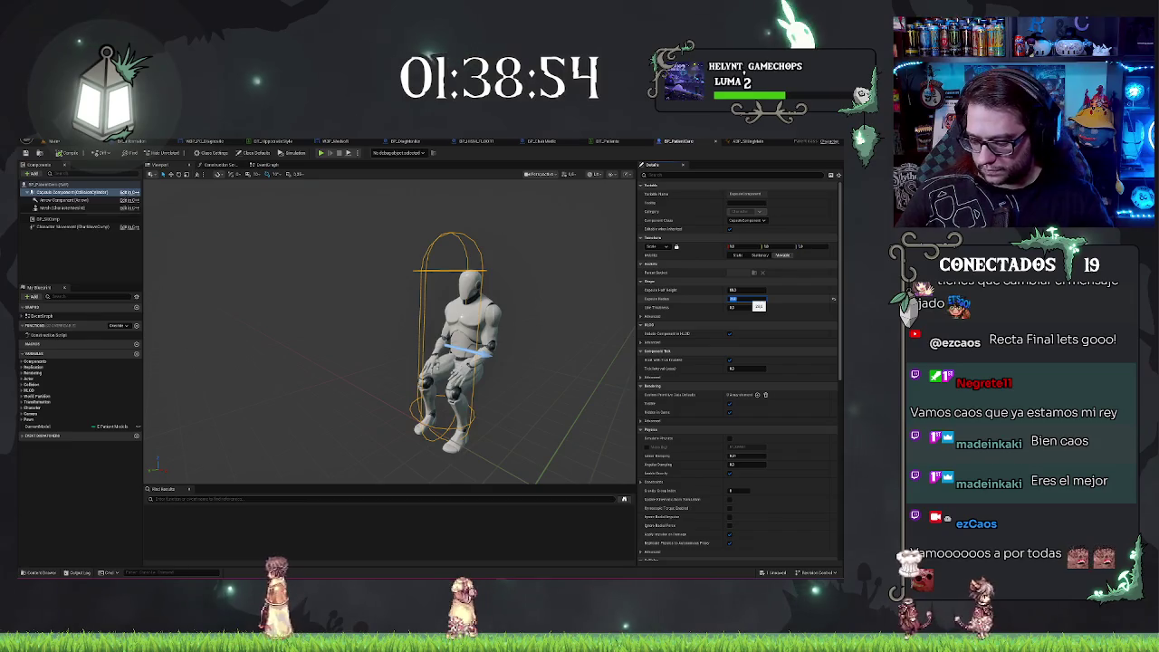
pyautogui.click(71, 152)
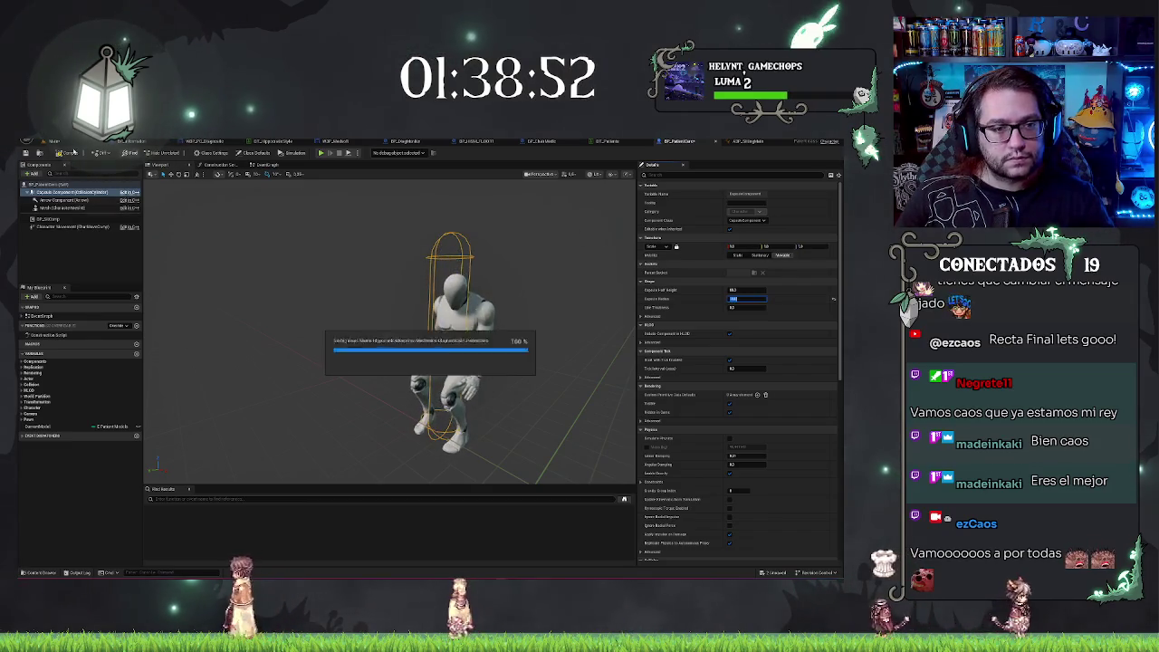
pyautogui.click(735, 142)
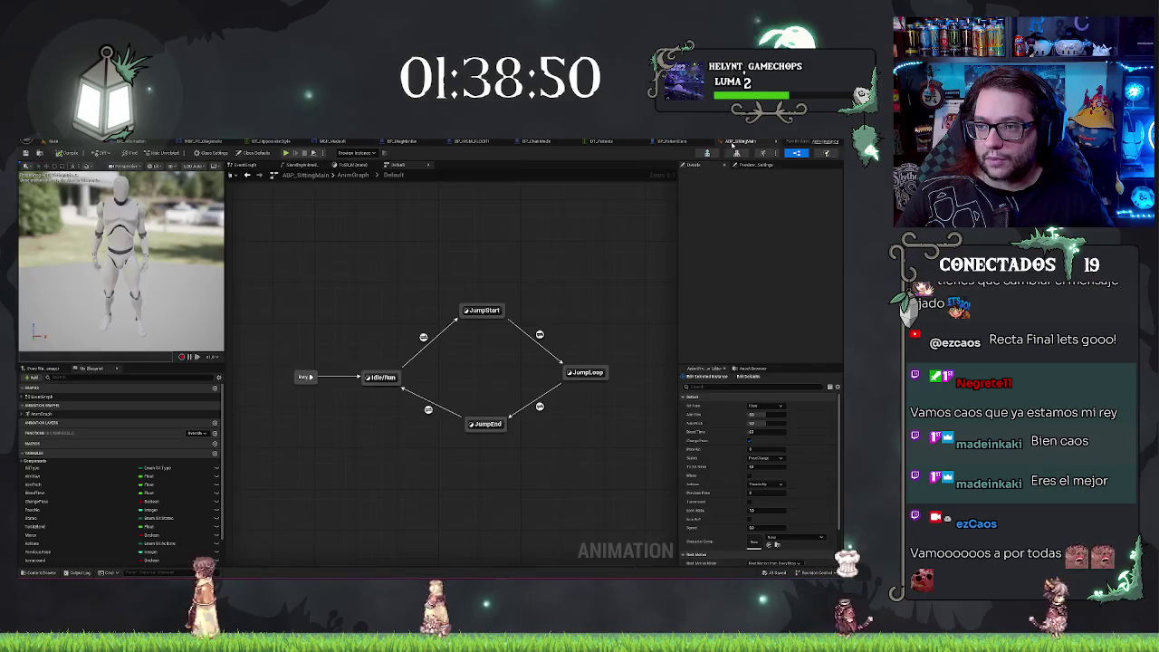
pyautogui.click(52, 141)
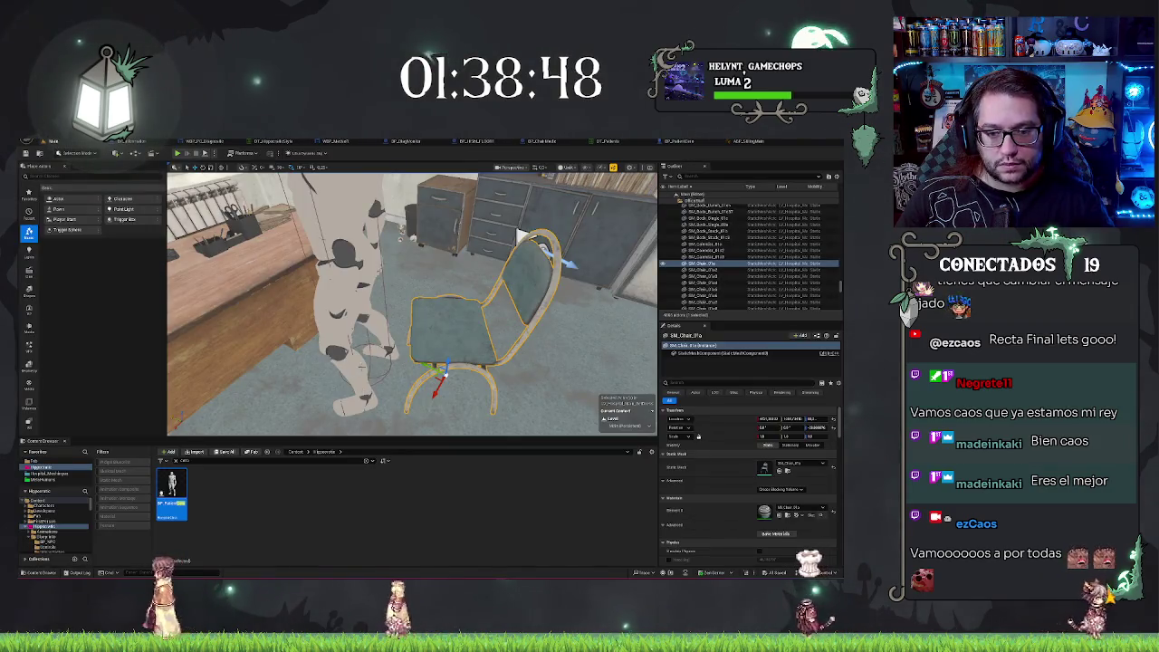
pyautogui.click(348, 290)
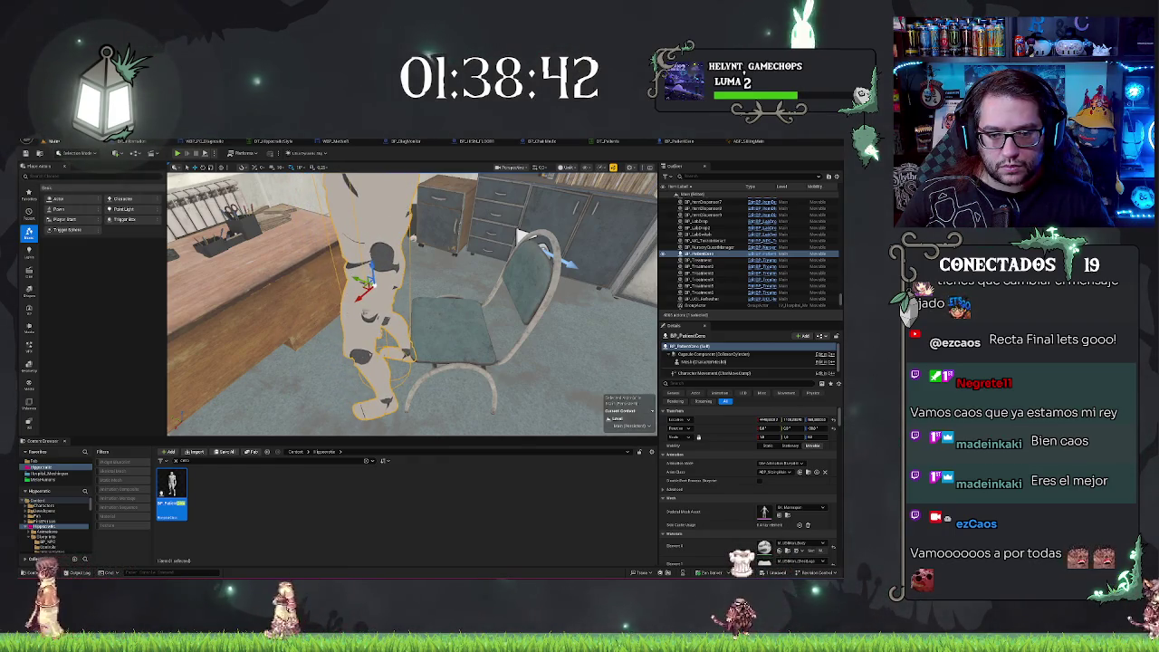
# Orbit around the office desk and chair, then launch Play In Editor with Alt+P.
pyautogui.moveTo(407, 308)
pyautogui.mouseDown()
pyautogui.moveTo(488, 308)
pyautogui.moveTo(441, 431)
pyautogui.mouseUp()
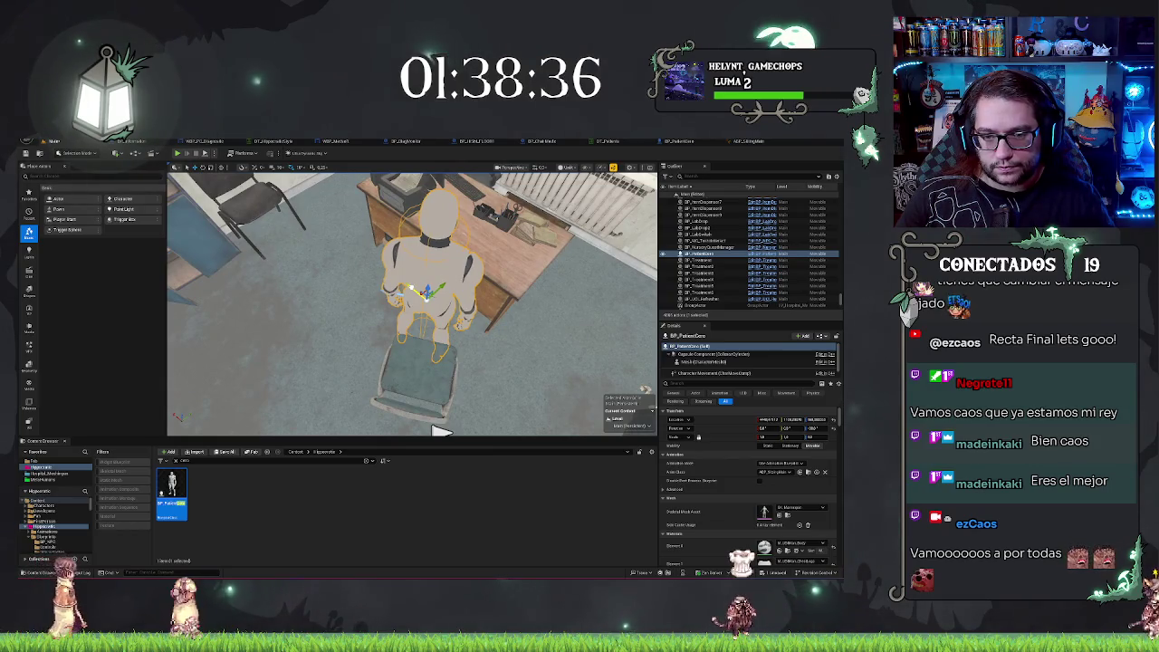
pyautogui.moveTo(441, 431); pyautogui.dragTo(548, 266)
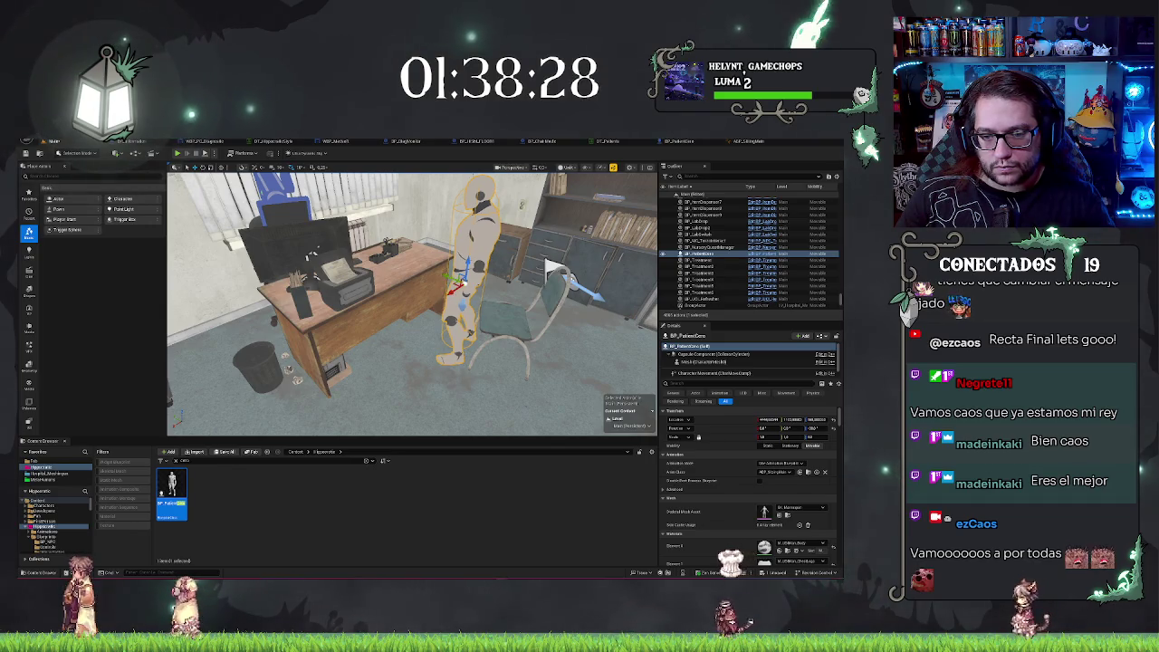
pyautogui.moveTo(548, 266); pyautogui.dragTo(480, 266)
pyautogui.rightClick(422, 407)
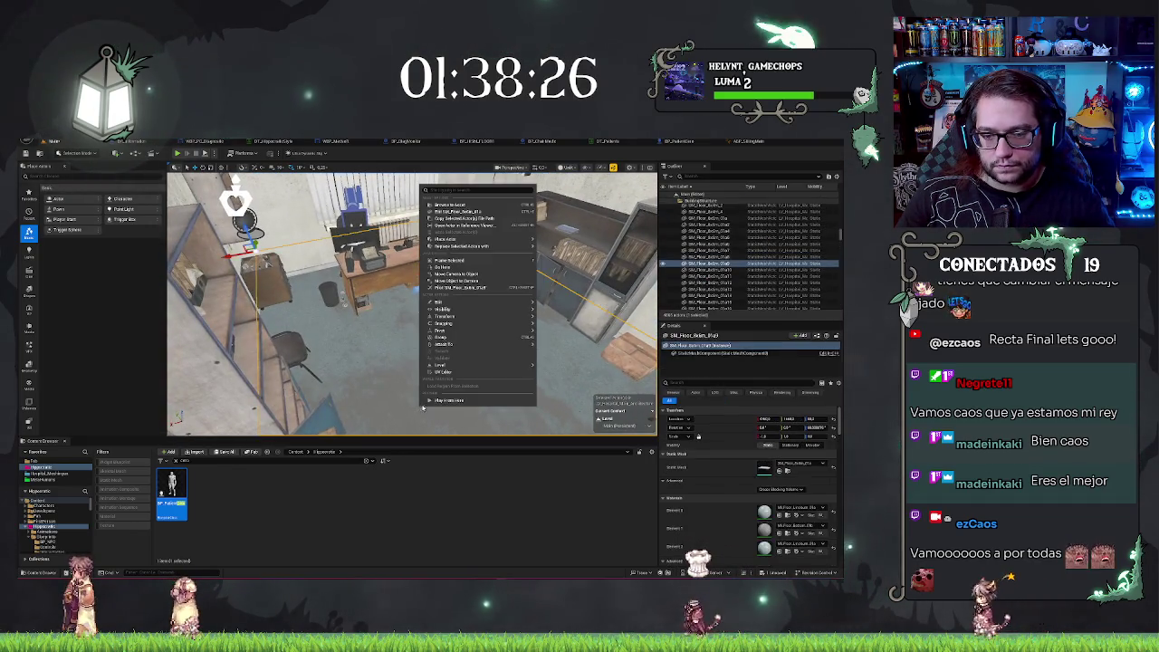
pyautogui.click(586, 362)
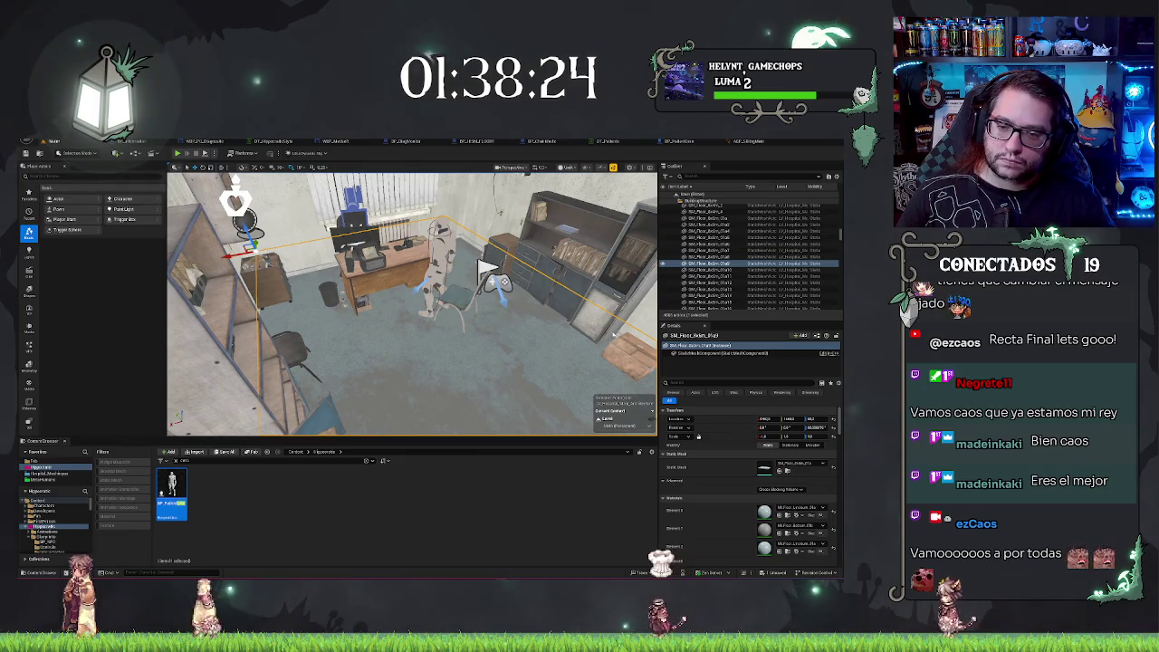
pyautogui.hotkey('alt', 'p')
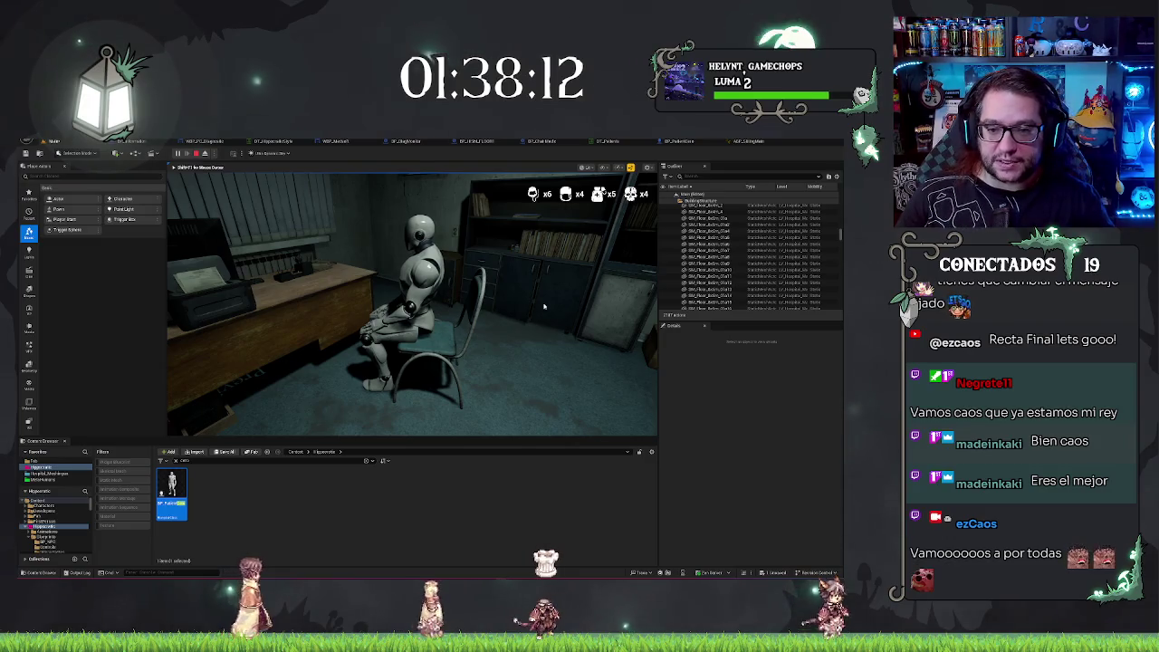
# Stop the play test and reframe the view around the SM_Chair_01a chair and mannequin.
pyautogui.press('Escape')
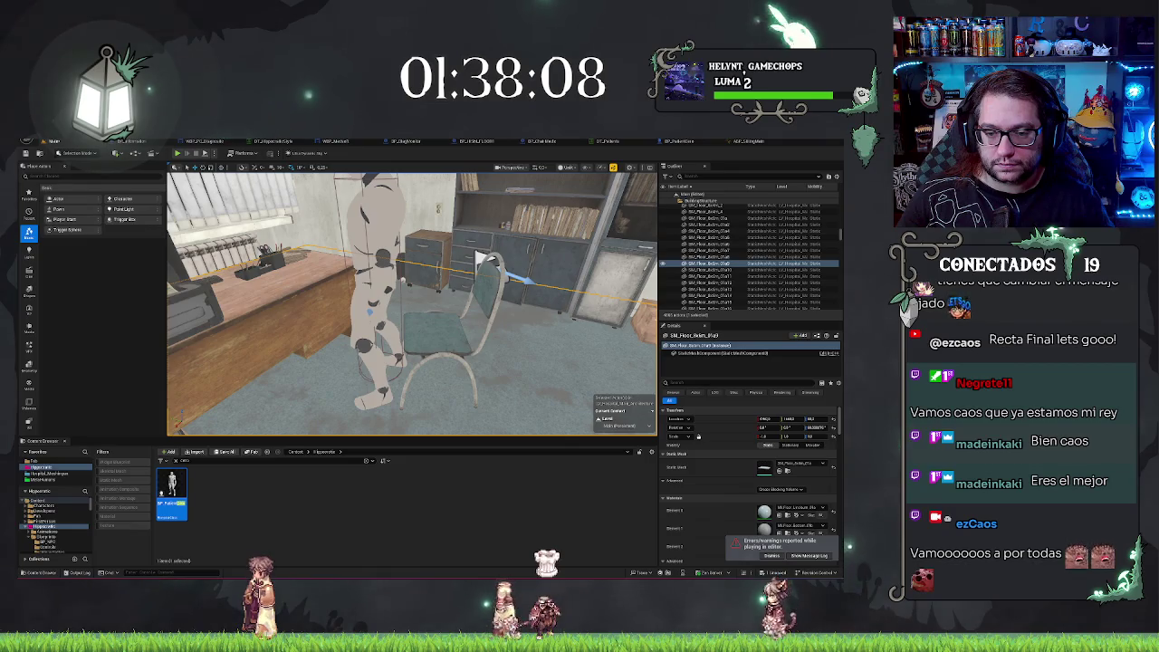
pyautogui.moveTo(506, 341); pyautogui.dragTo(495, 342)
pyautogui.click(469, 255)
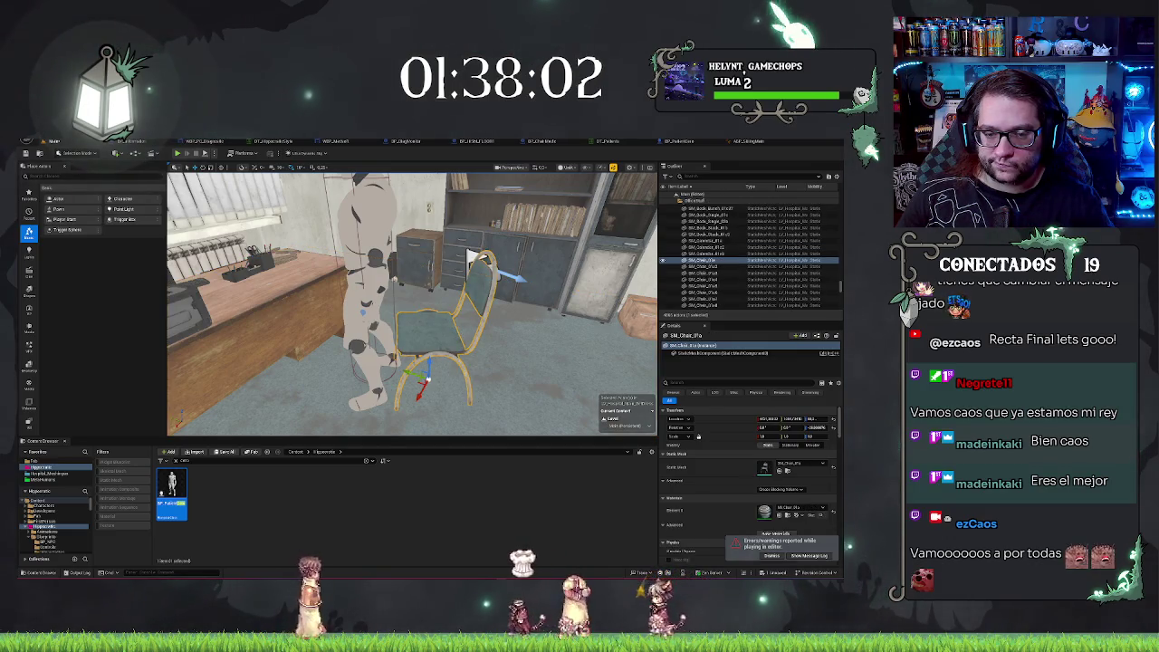
pyautogui.click(371, 272)
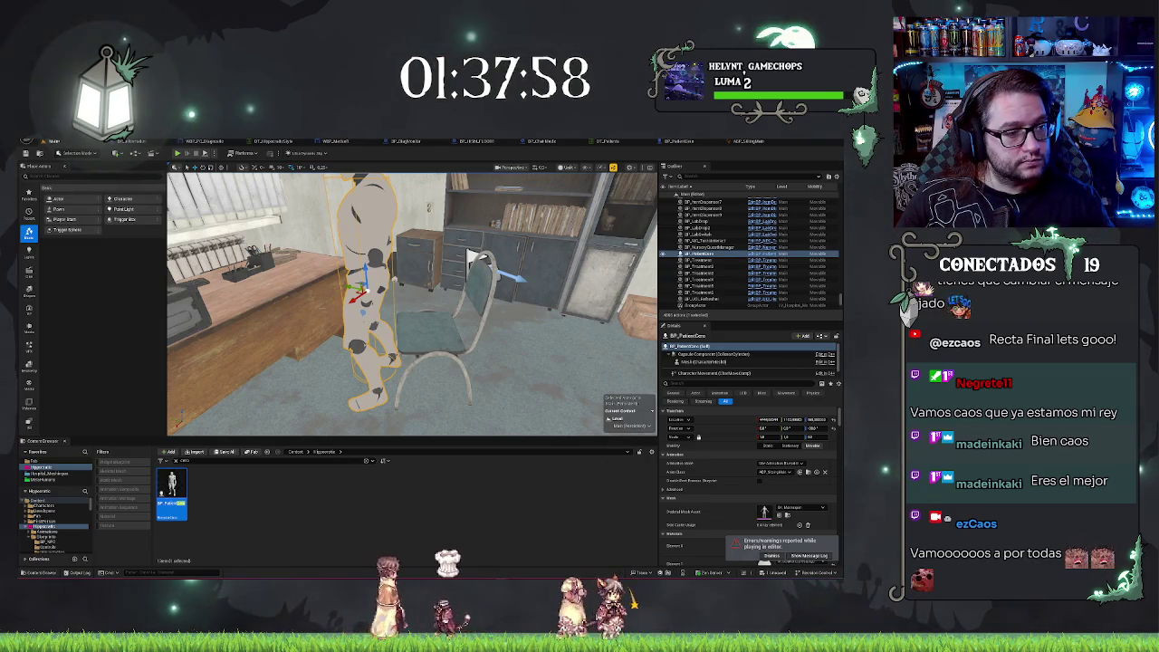
pyautogui.moveTo(471, 258); pyautogui.dragTo(391, 274)
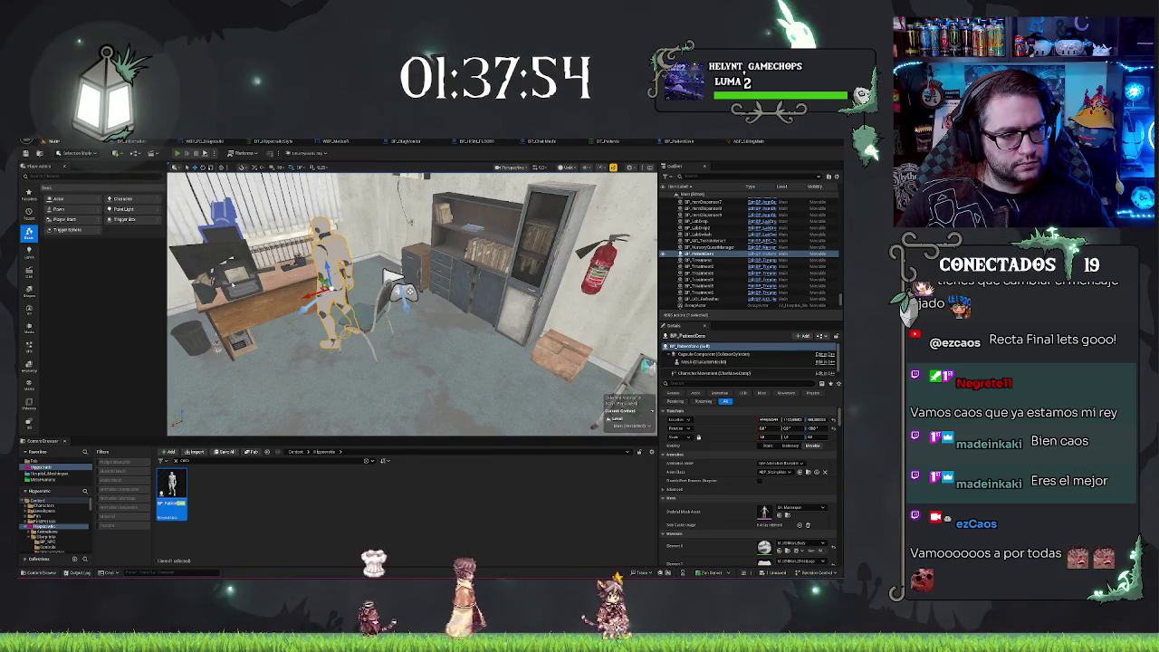
# Run and stop another play test, frame the mannequin, and bring up BP_ChairMedic's event graph.
pyautogui.hotkey('alt', 'p')
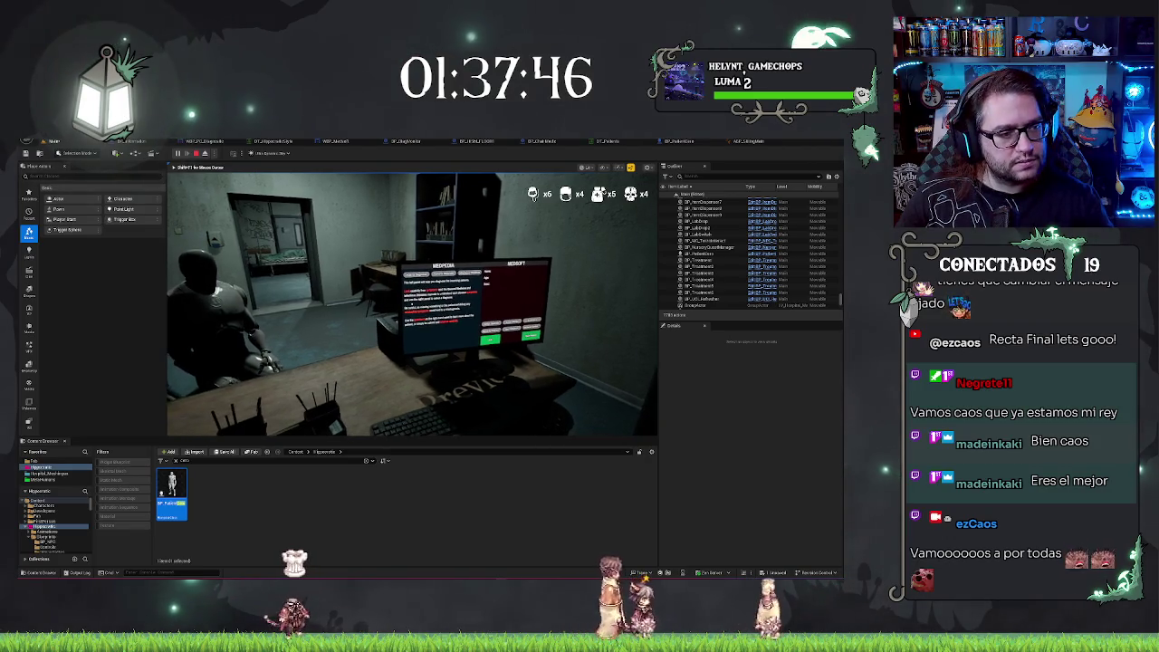
pyautogui.press('Escape')
pyautogui.press('f')
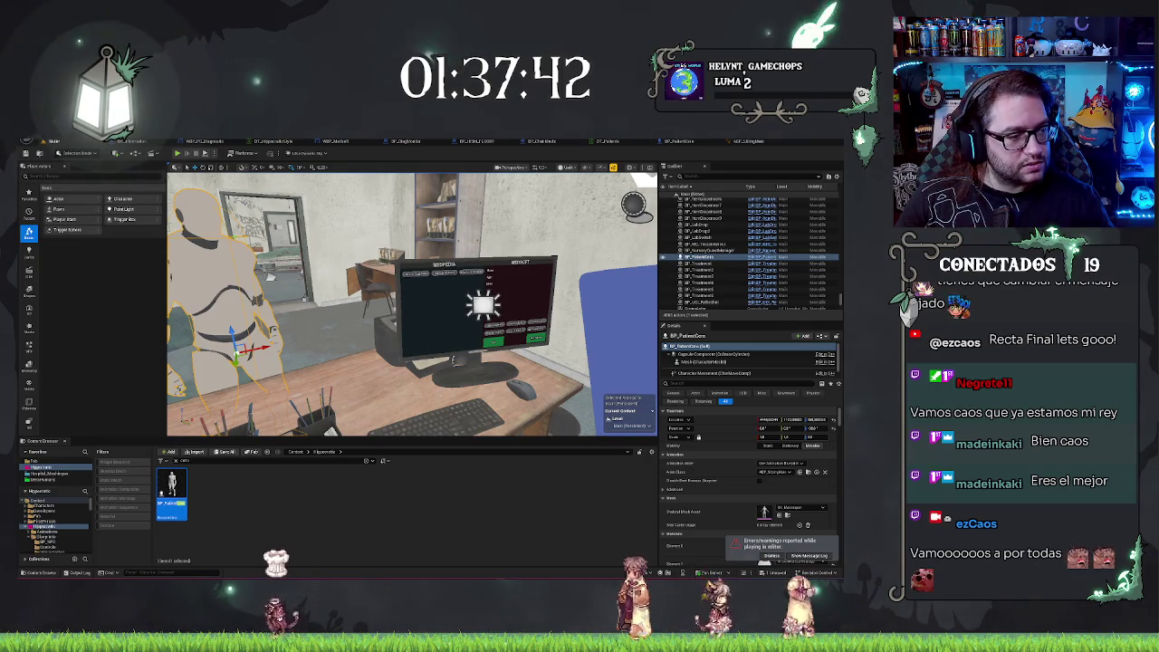
pyautogui.click(536, 141)
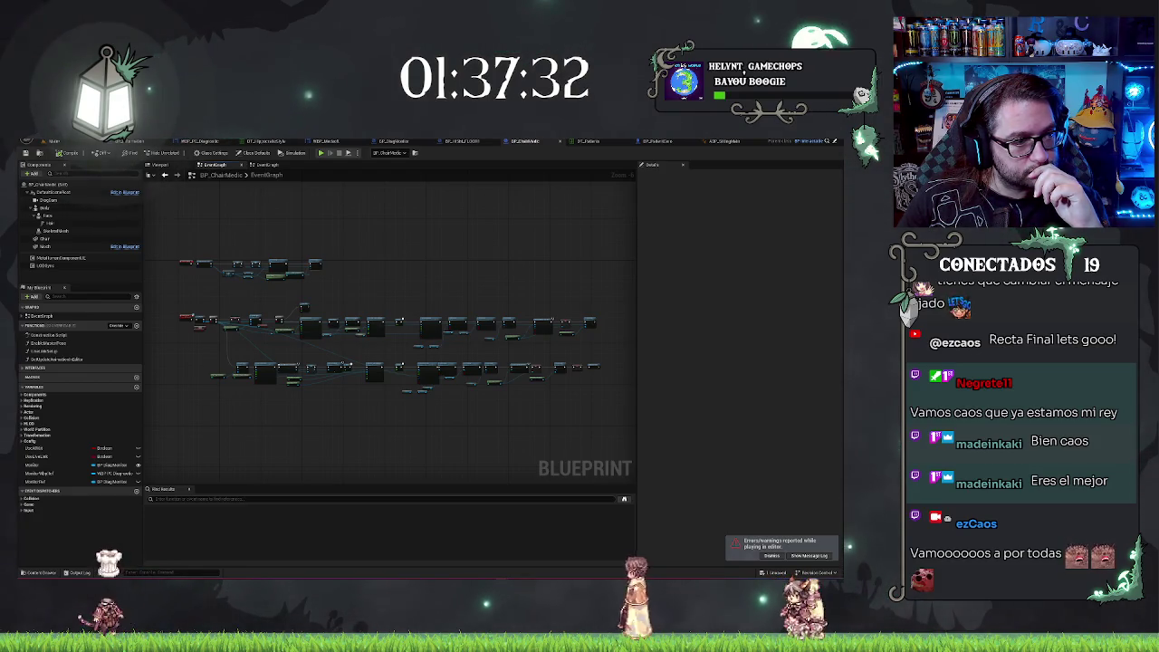
# Pan the event graph to bring Event BeginPlay and Get All Actors Of Class into view.
pyautogui.scroll(10, 226, 321)
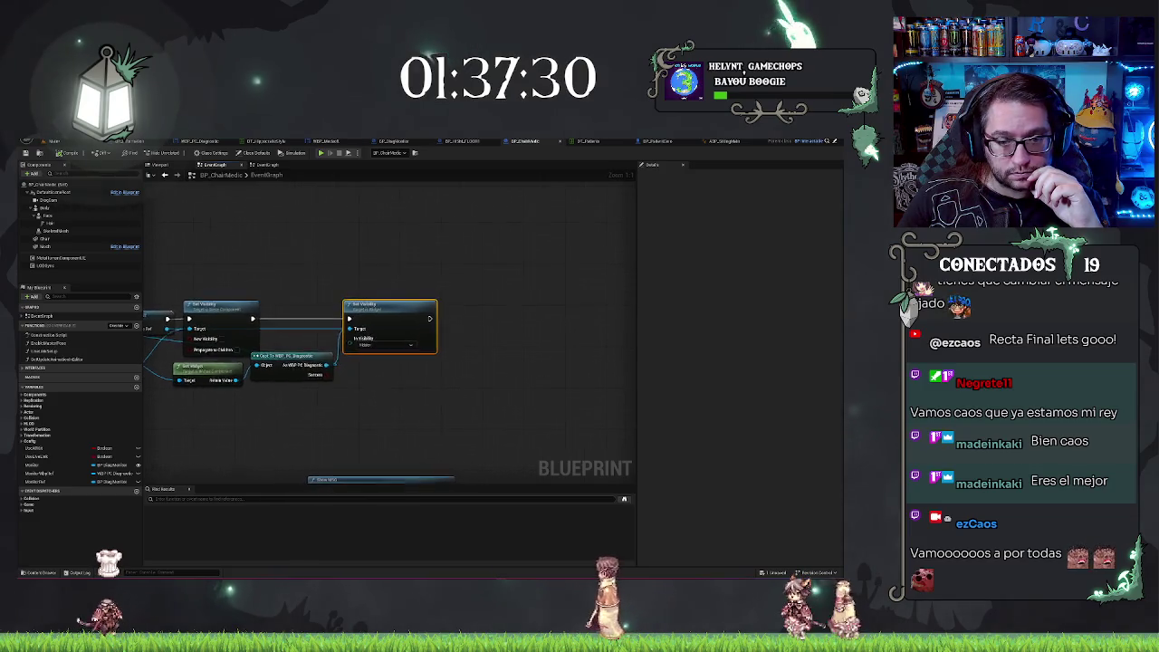
pyautogui.moveTo(202, 261); pyautogui.dragTo(576, 242)
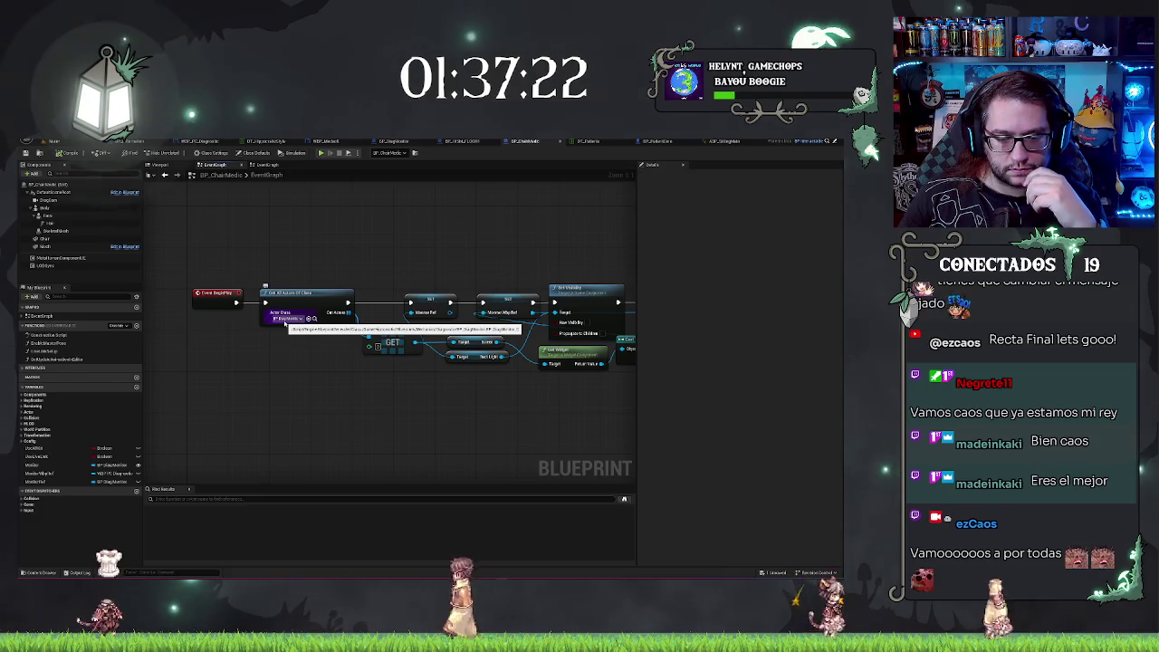
pyautogui.moveTo(453, 256); pyautogui.dragTo(410, 259)
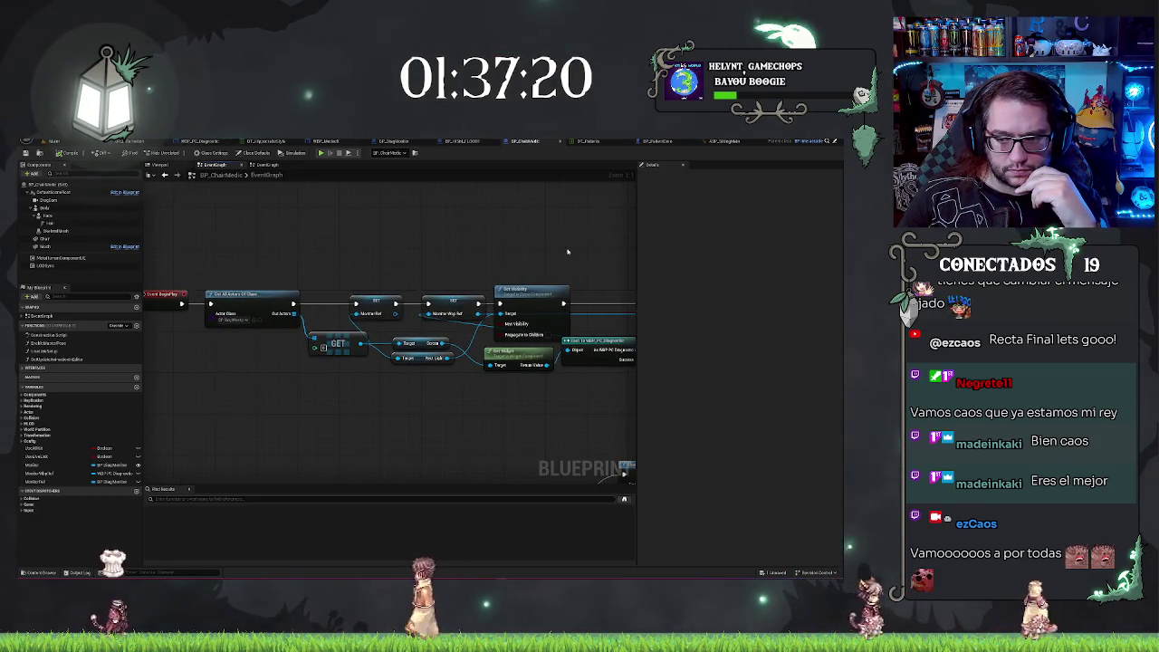
pyautogui.scroll(2, 410, 259)
pyautogui.scroll(-2, 619, 235)
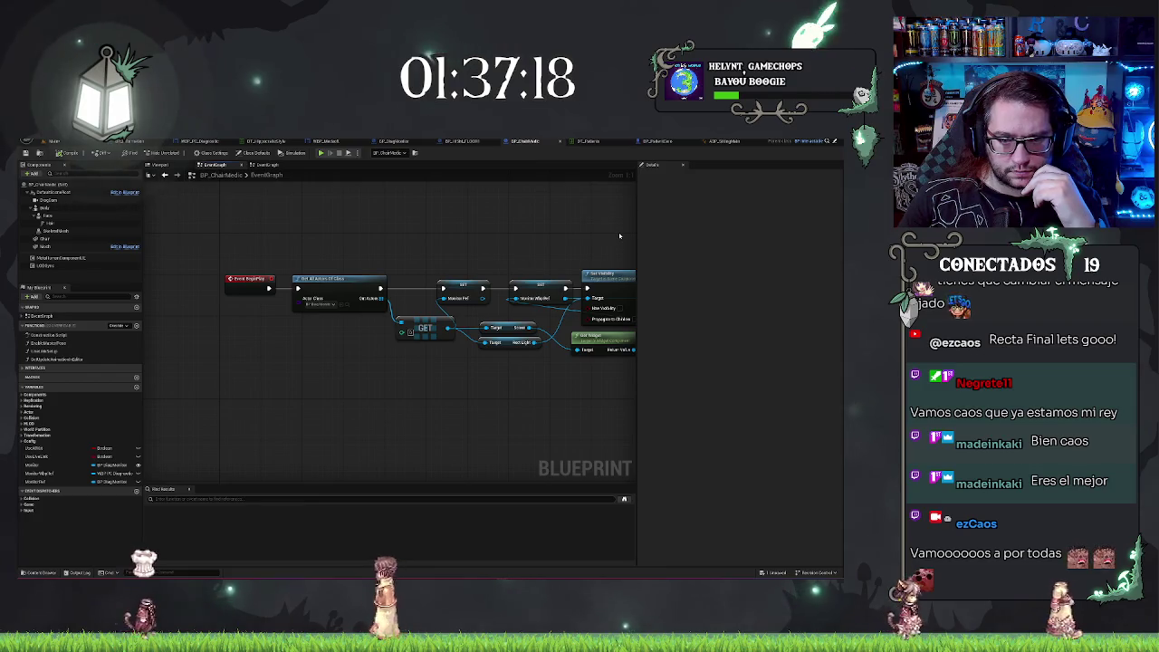
pyautogui.scroll(2, 426, 256)
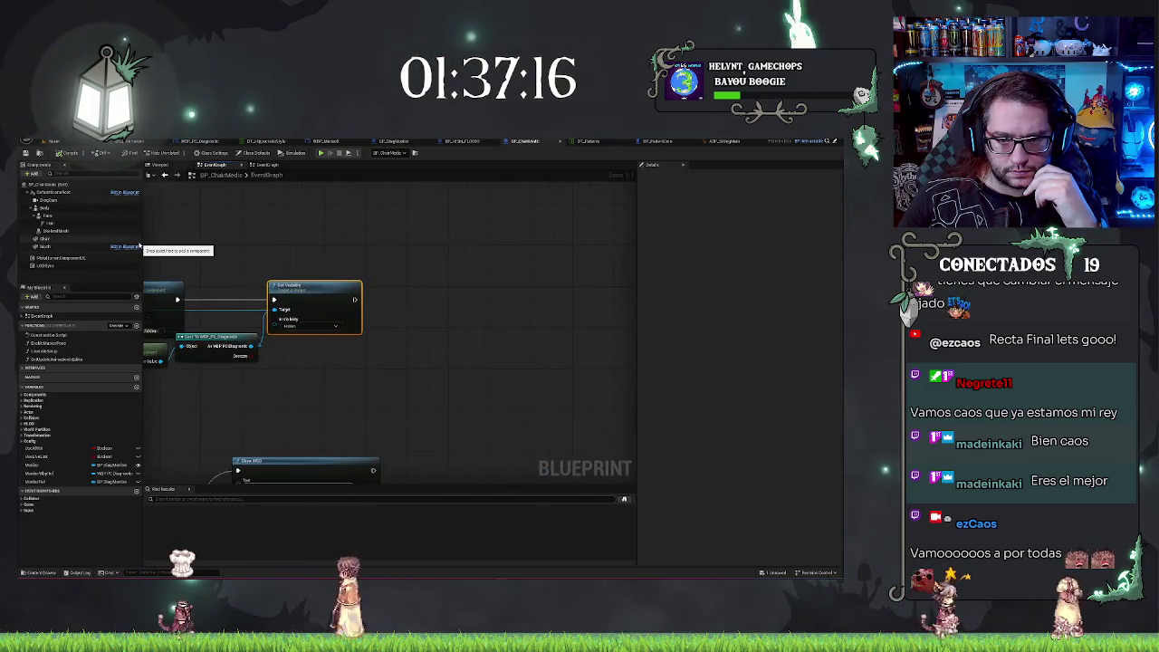
pyautogui.moveTo(246, 258); pyautogui.dragTo(543, 258)
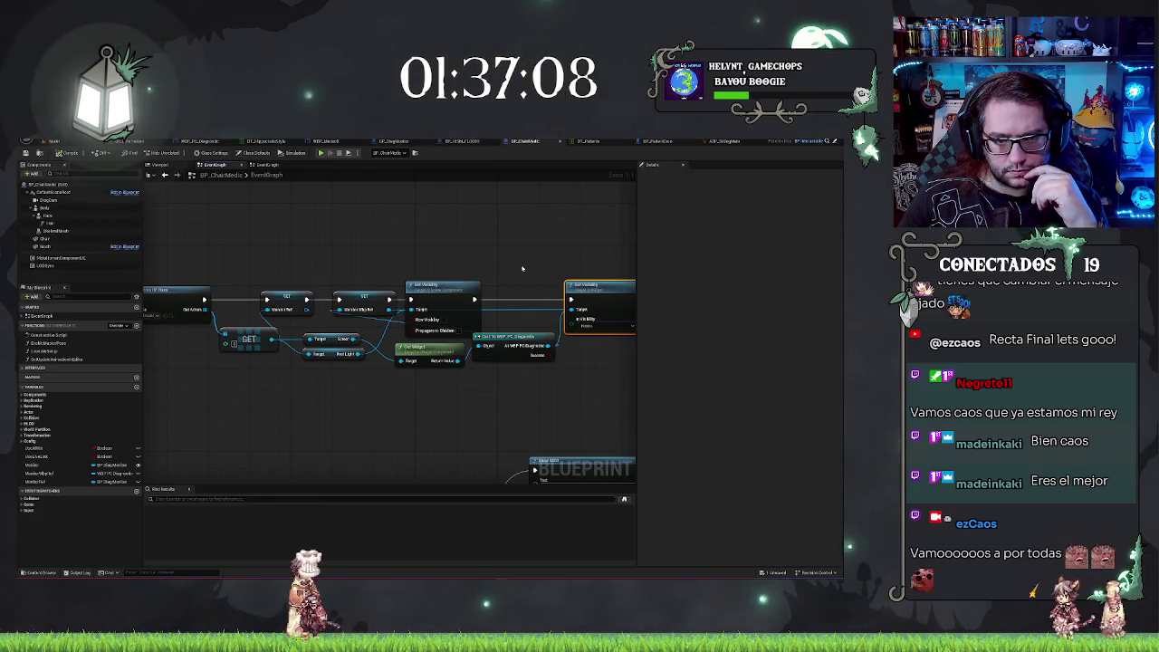
pyautogui.moveTo(238, 284)
pyautogui.mouseDown()
pyautogui.moveTo(318, 254)
pyautogui.moveTo(457, 249)
pyautogui.mouseUp()
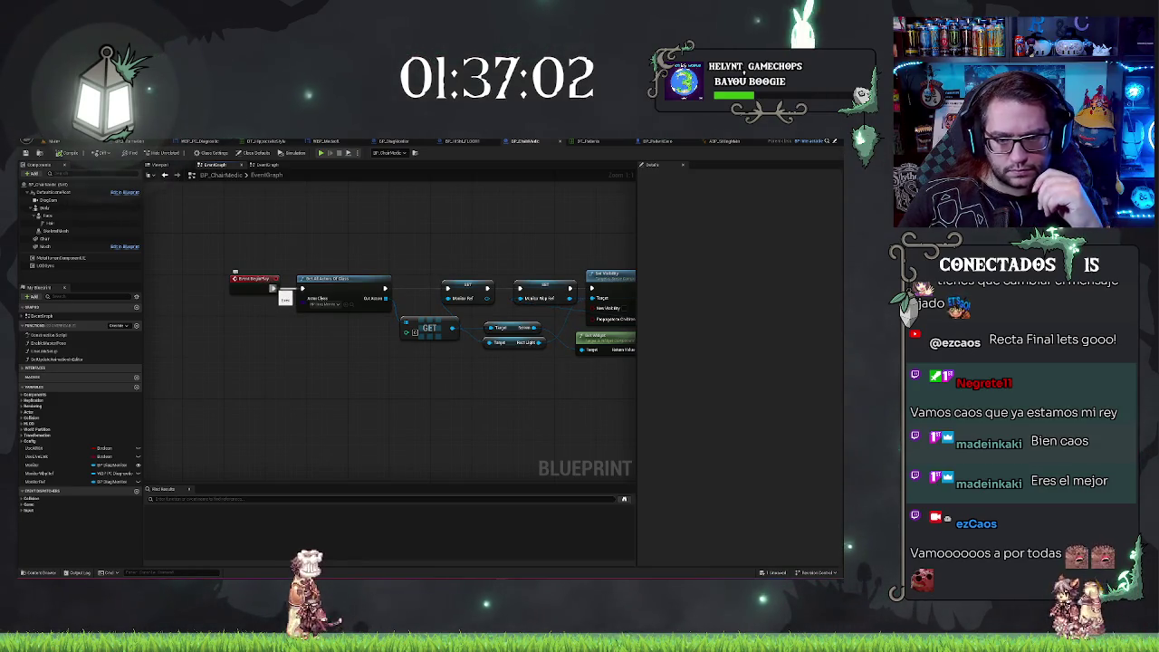
# Add Delay Until Next Tick after Event BeginPlay, shift both nodes left, and save.
pyautogui.moveTo(274, 287); pyautogui.dragTo(283, 291)
pyautogui.write('del')
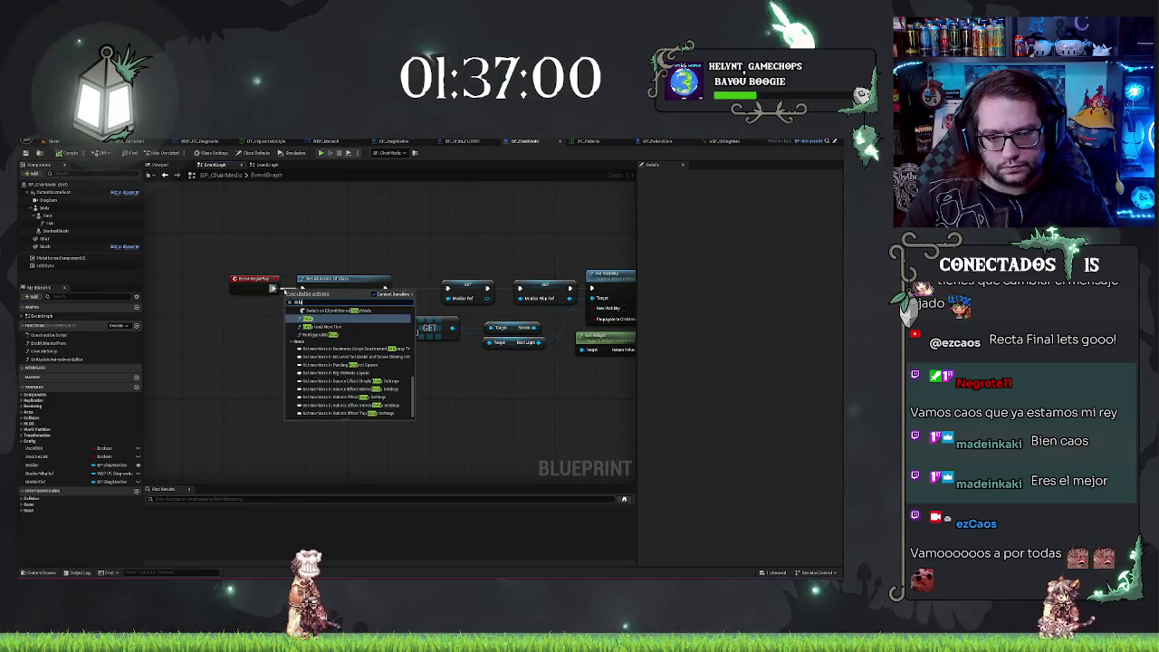
pyautogui.press('Return')
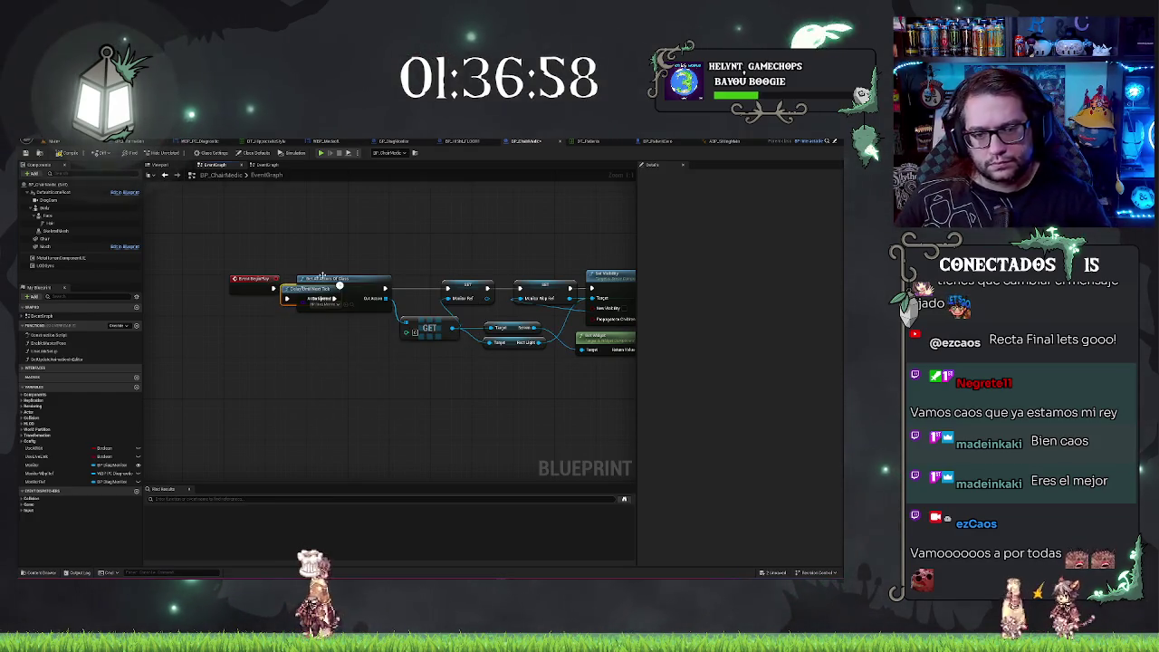
pyautogui.click(258, 283)
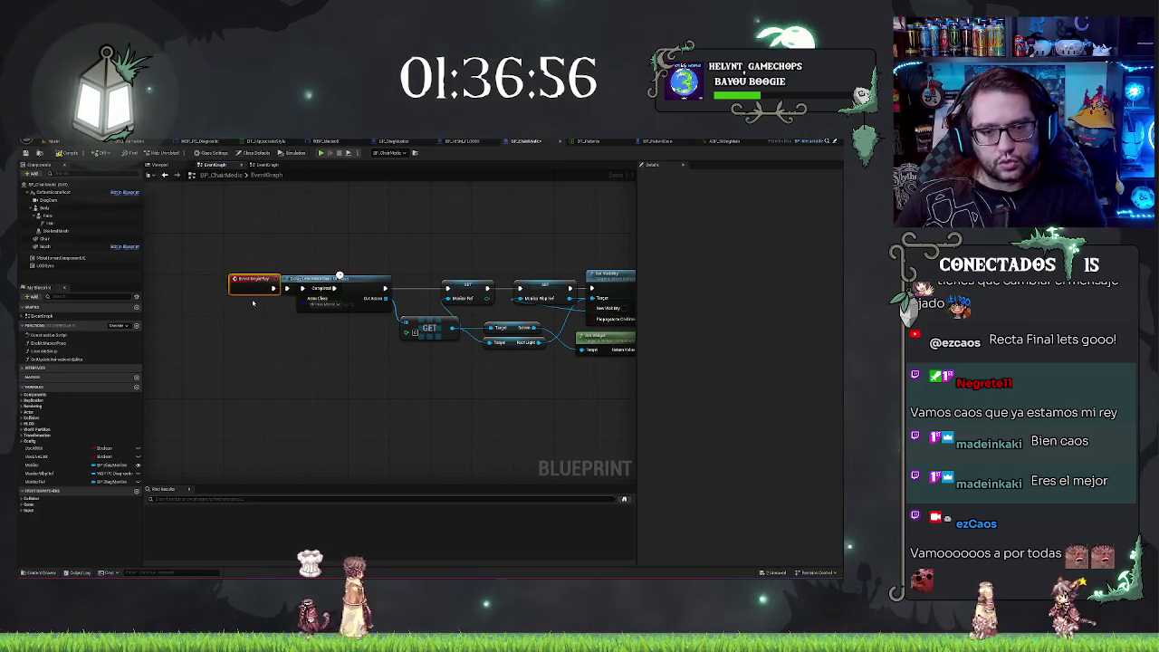
pyautogui.moveTo(273, 297); pyautogui.dragTo(223, 297)
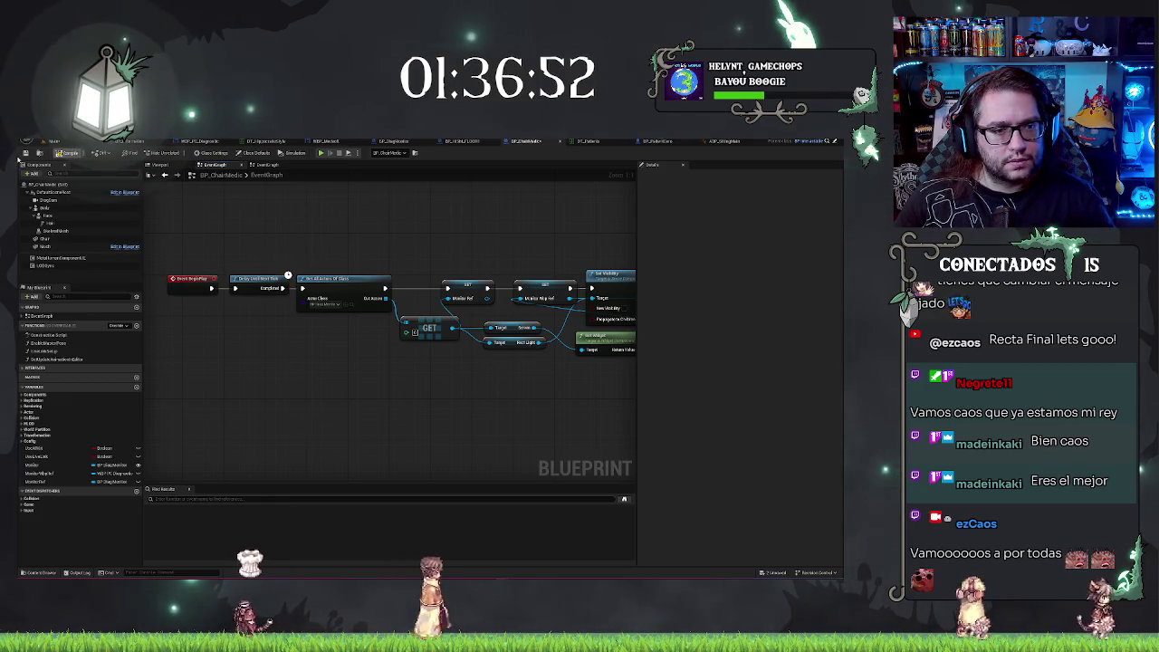
pyautogui.click(27, 153)
pyautogui.click(53, 141)
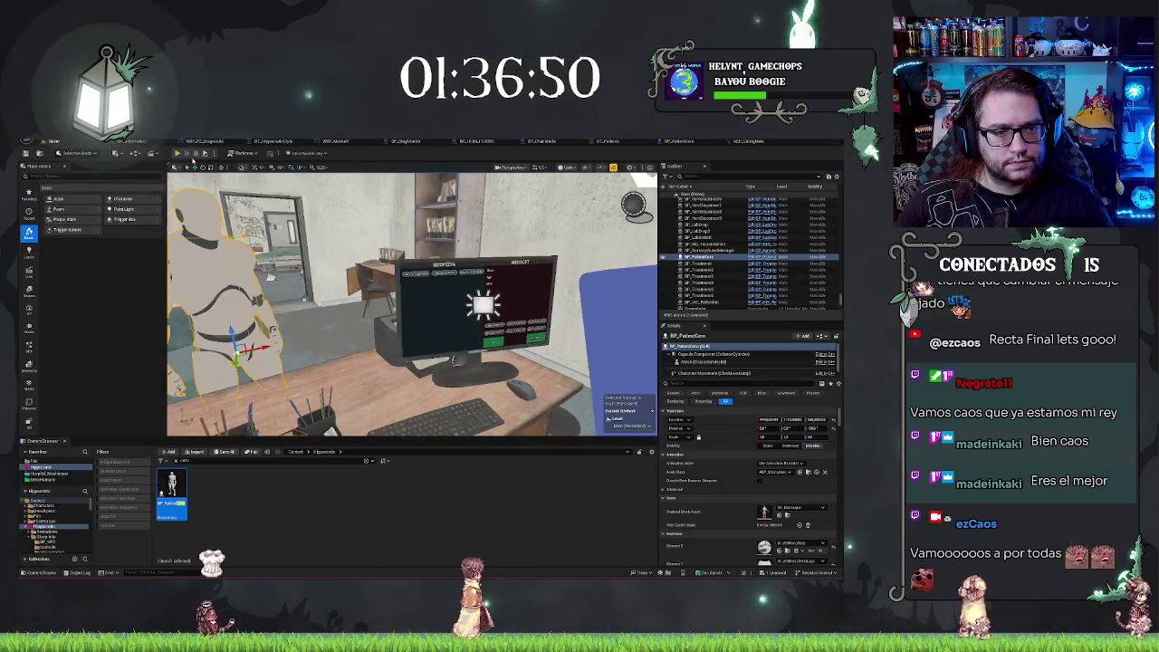
# Start a play test, eject with F8, and select the seated patient mannequin.
pyautogui.rightClick(319, 316)
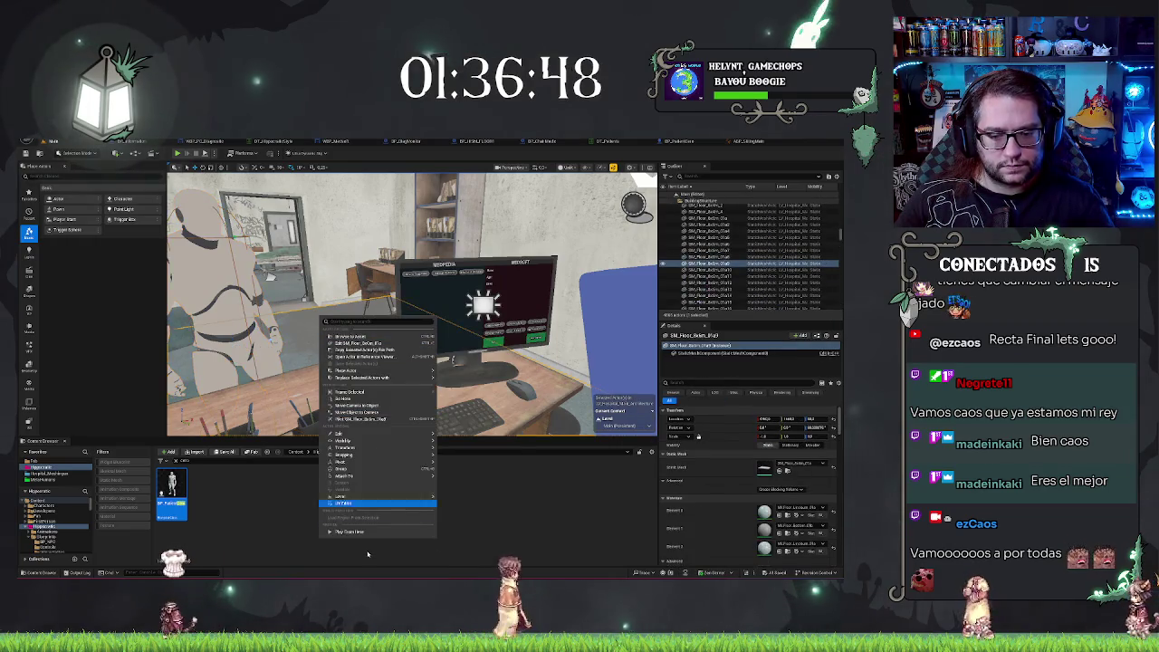
pyautogui.click(364, 534)
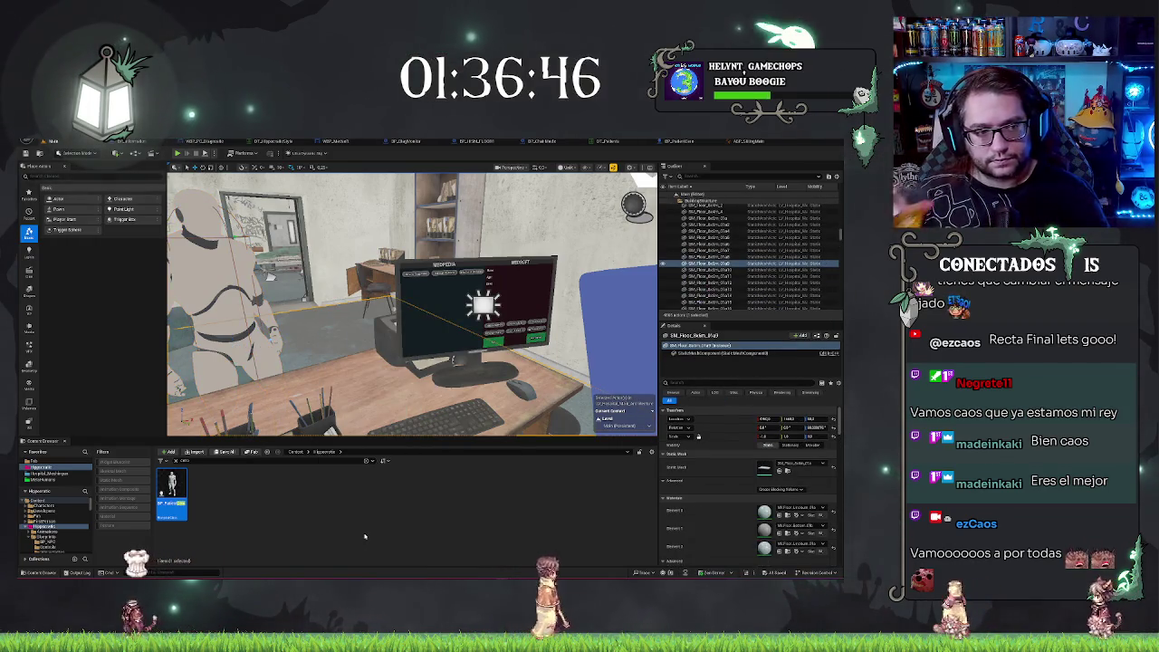
pyautogui.hotkey('alt', 'p')
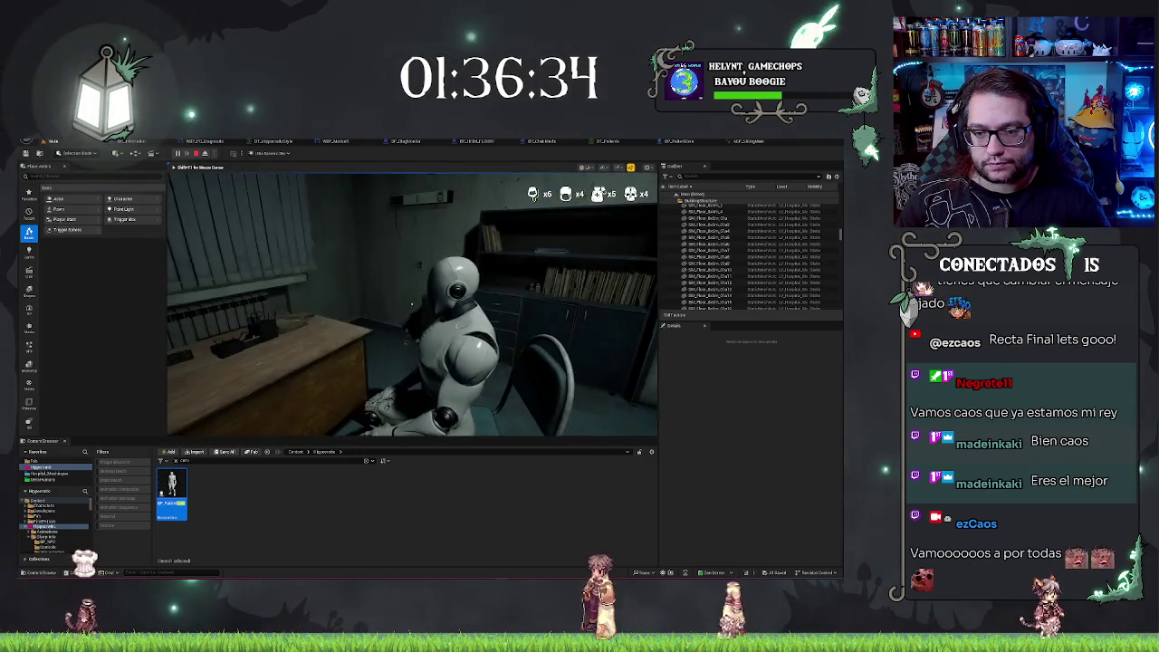
pyautogui.press('F8')
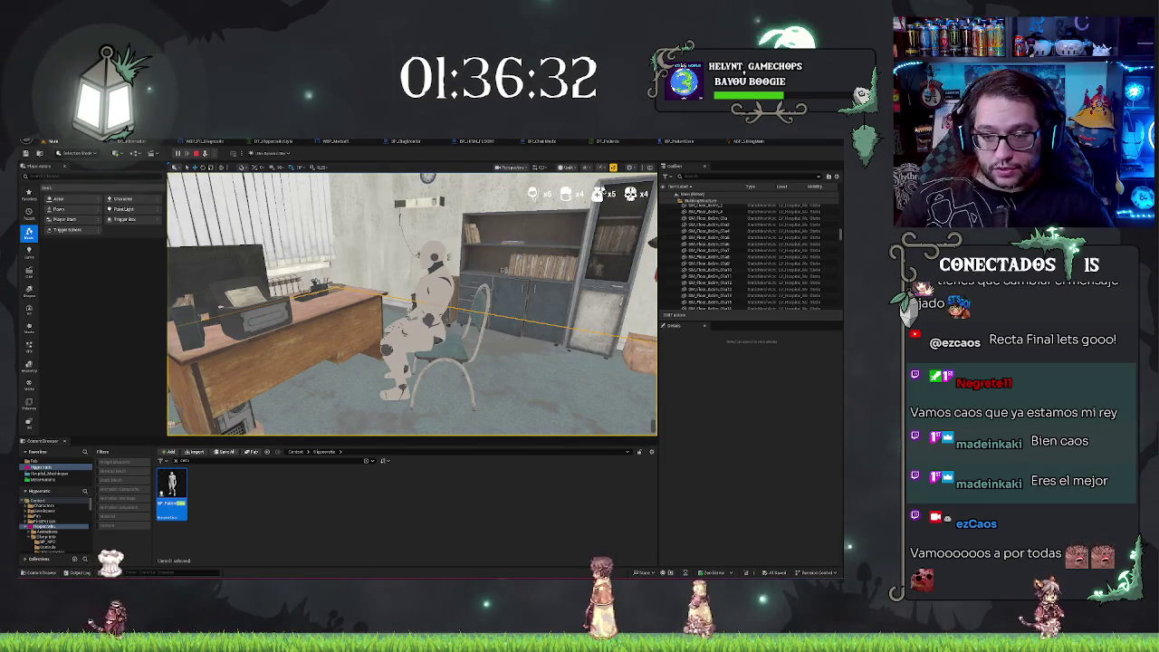
pyautogui.click(426, 308)
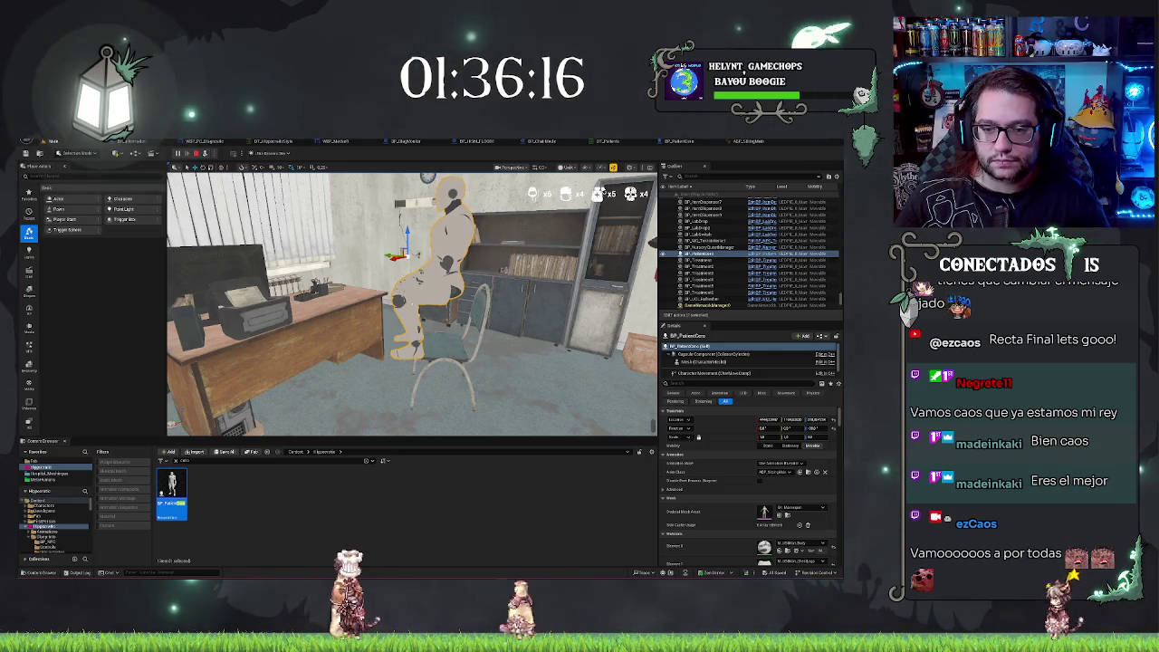
# Stop the play session, select the chair, and browse to its SM_Chair_01a asset in Props.
pyautogui.press('Escape')
pyautogui.click(457, 340)
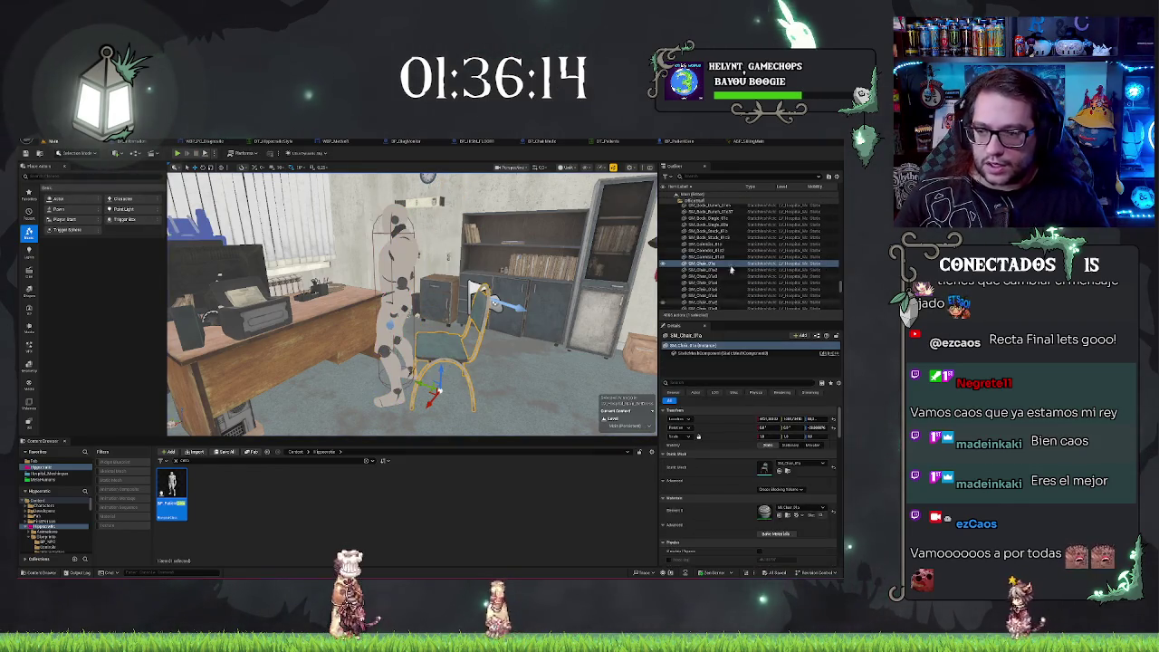
pyautogui.rightClick(705, 267)
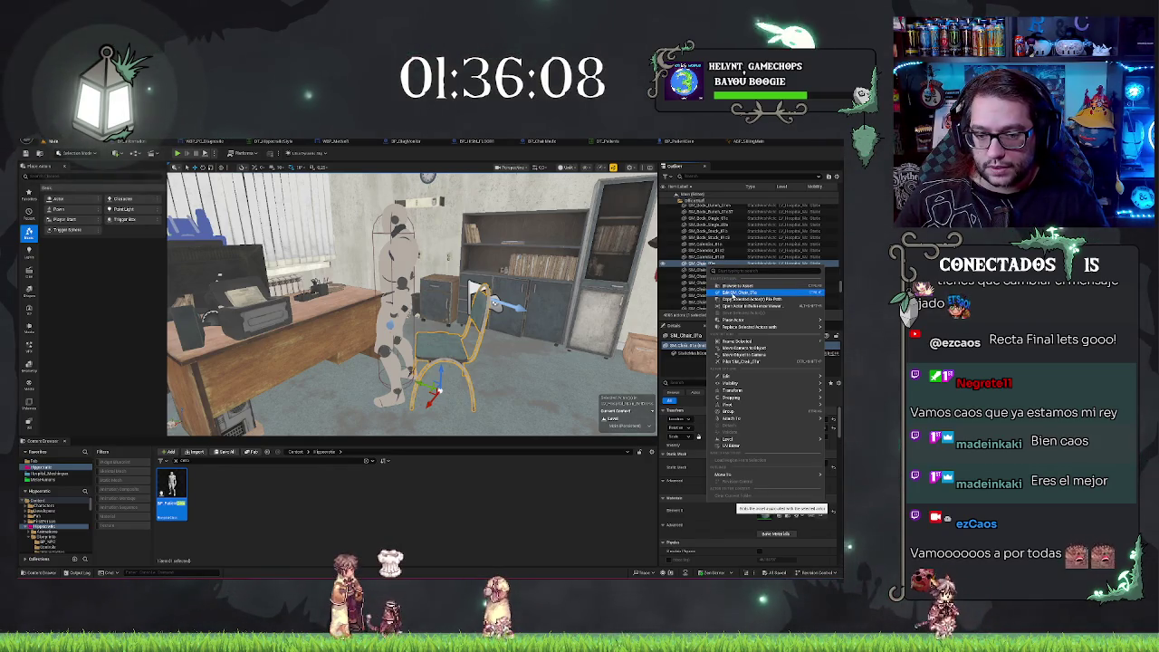
pyautogui.press('Escape')
pyautogui.press('f')
pyautogui.moveTo(435, 308)
pyautogui.mouseDown()
pyautogui.moveTo(453, 271)
pyautogui.moveTo(530, 258)
pyautogui.moveTo(536, 221)
pyautogui.moveTo(457, 240)
pyautogui.mouseUp()
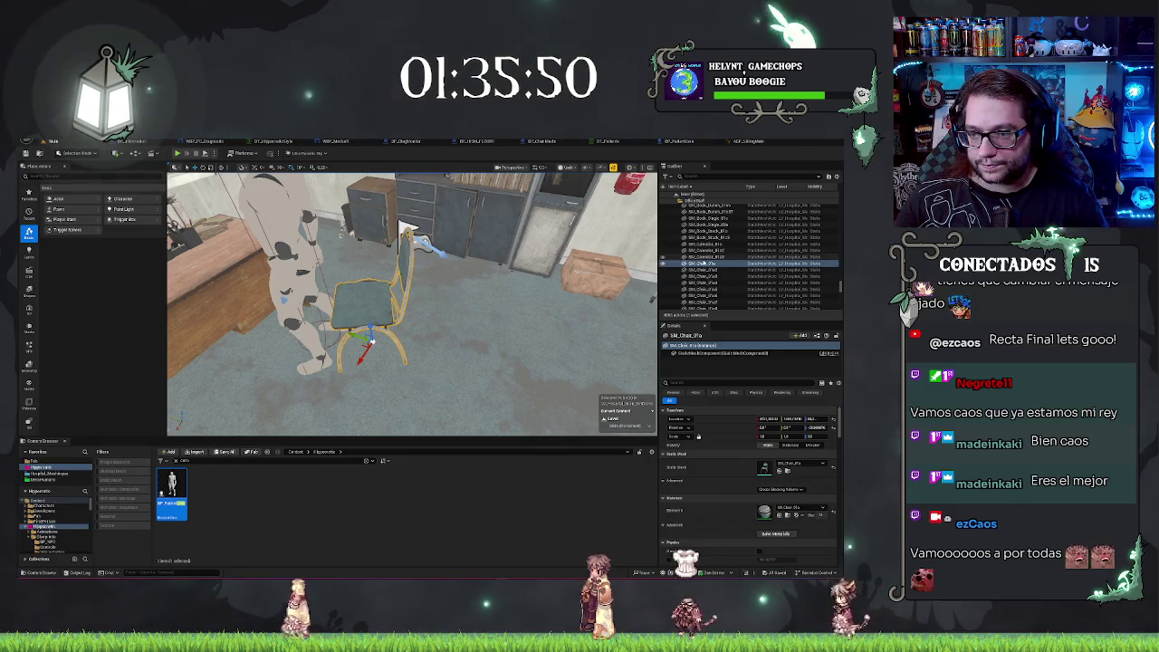
pyautogui.rightClick(691, 263)
pyautogui.click(722, 284)
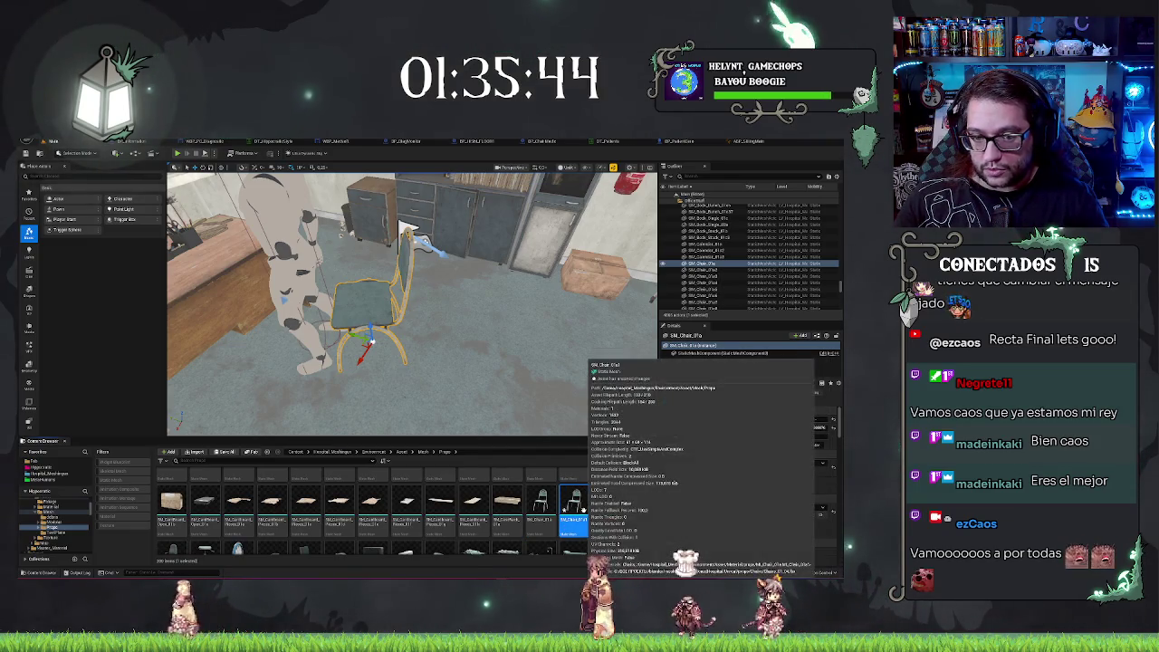
# In SM_Chair_01a's mesh editor, show collision and scale the box under the seat narrower.
pyautogui.doubleClick(584, 511)
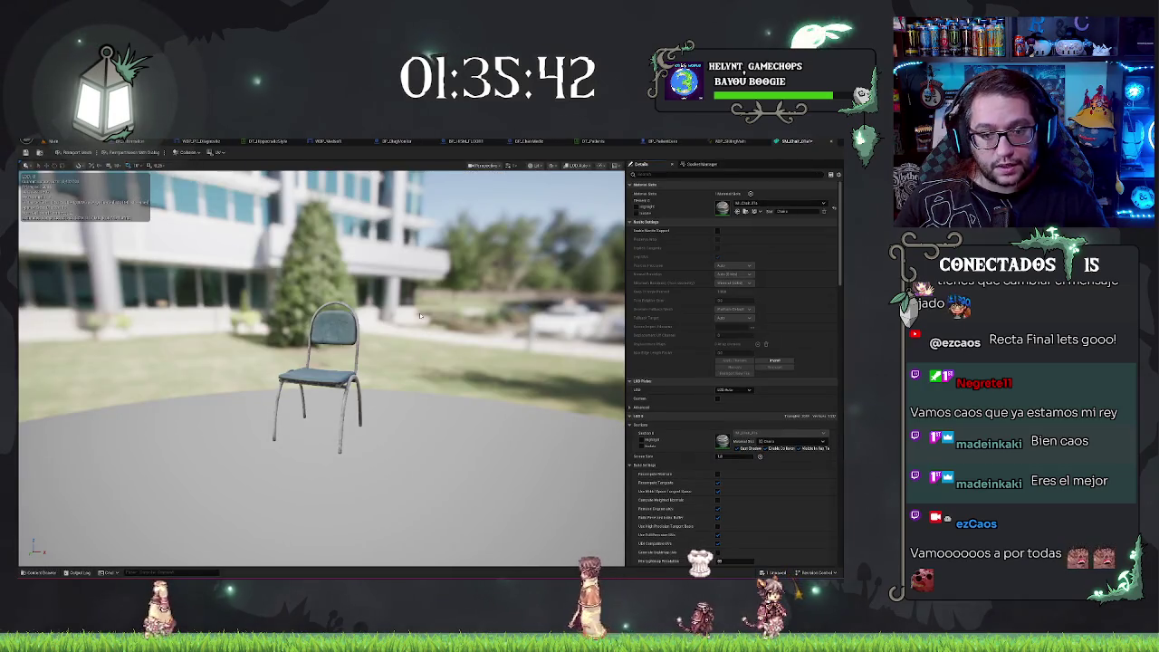
pyautogui.moveTo(419, 315); pyautogui.dragTo(491, 217)
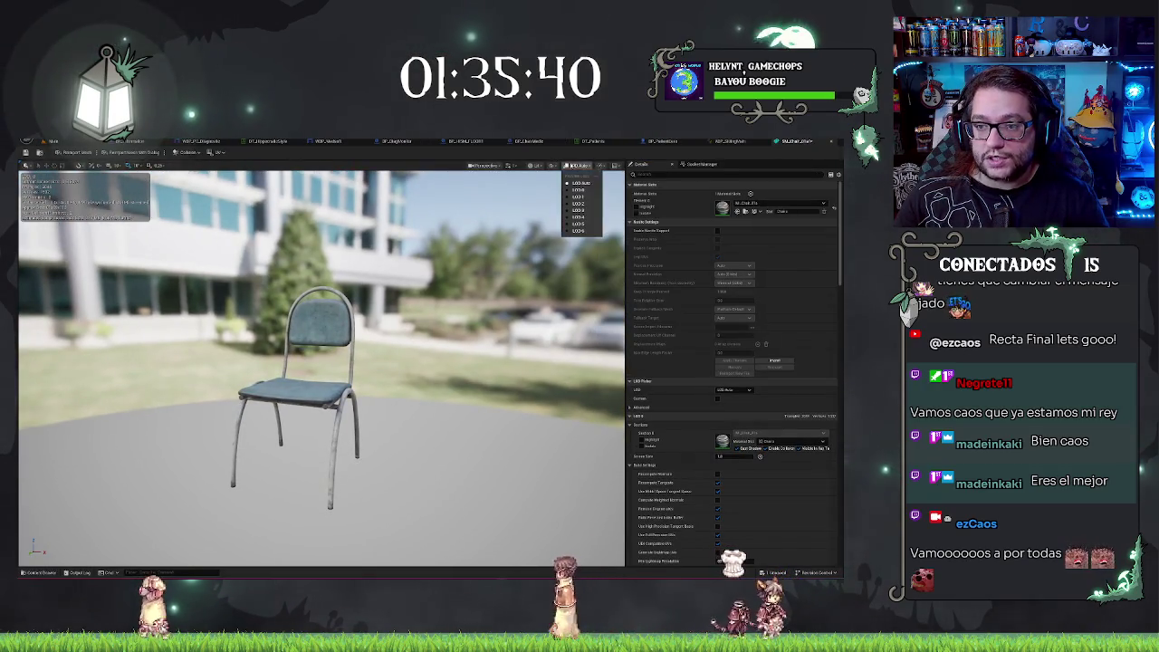
pyautogui.click(553, 164)
pyautogui.click(579, 290)
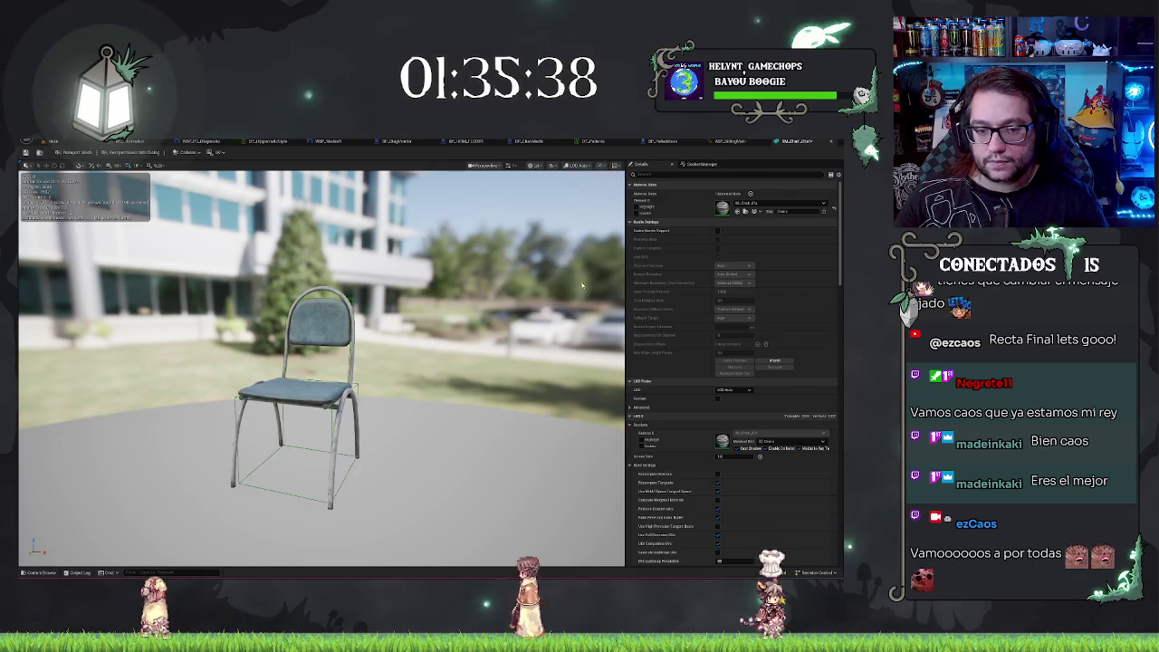
pyautogui.moveTo(317, 362); pyautogui.dragTo(181, 362)
pyautogui.moveTo(435, 344); pyautogui.dragTo(490, 318)
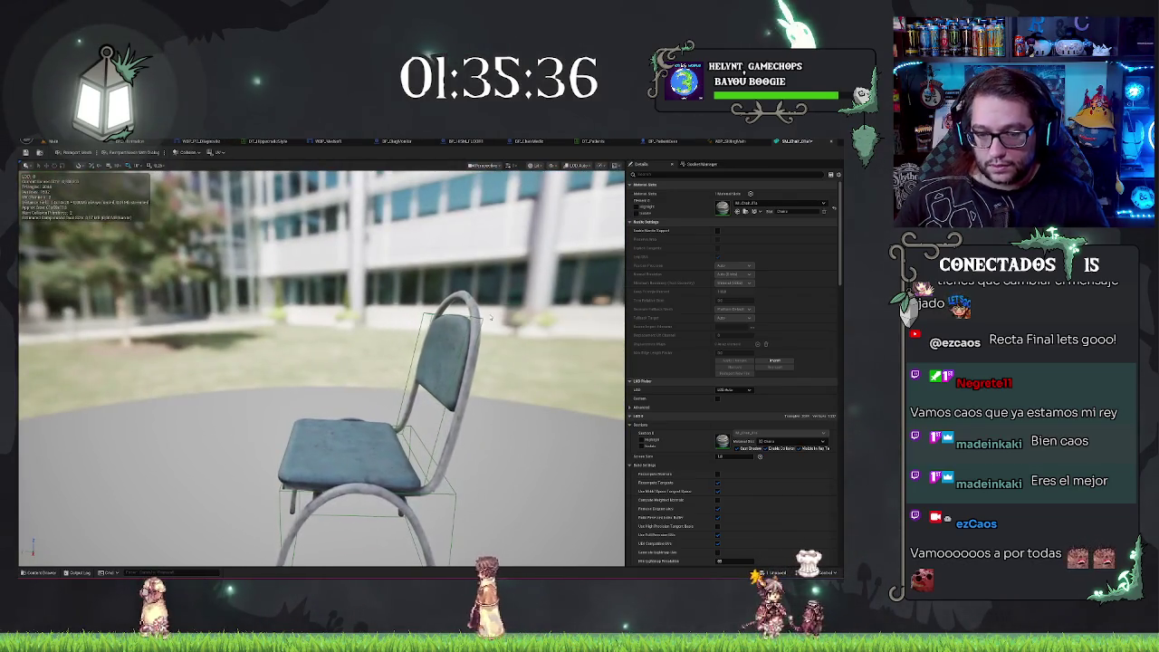
pyautogui.click(344, 464)
pyautogui.press('f')
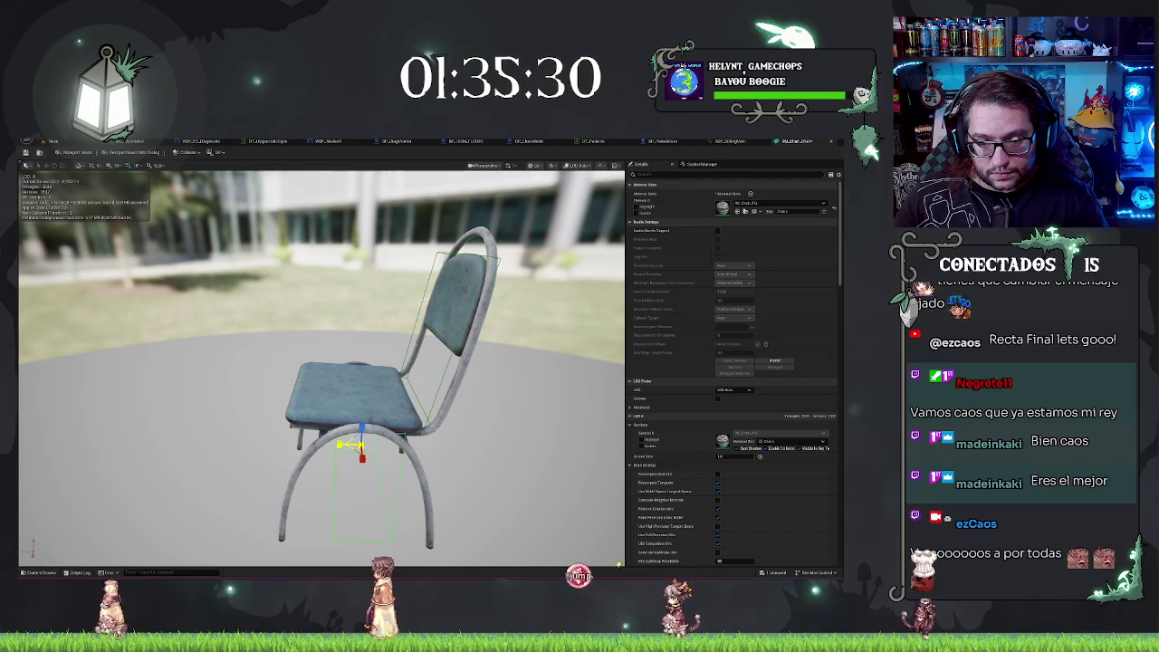
pyautogui.moveTo(351, 444)
pyautogui.mouseDown()
pyautogui.moveTo(339, 444)
pyautogui.moveTo(356, 446)
pyautogui.mouseUp()
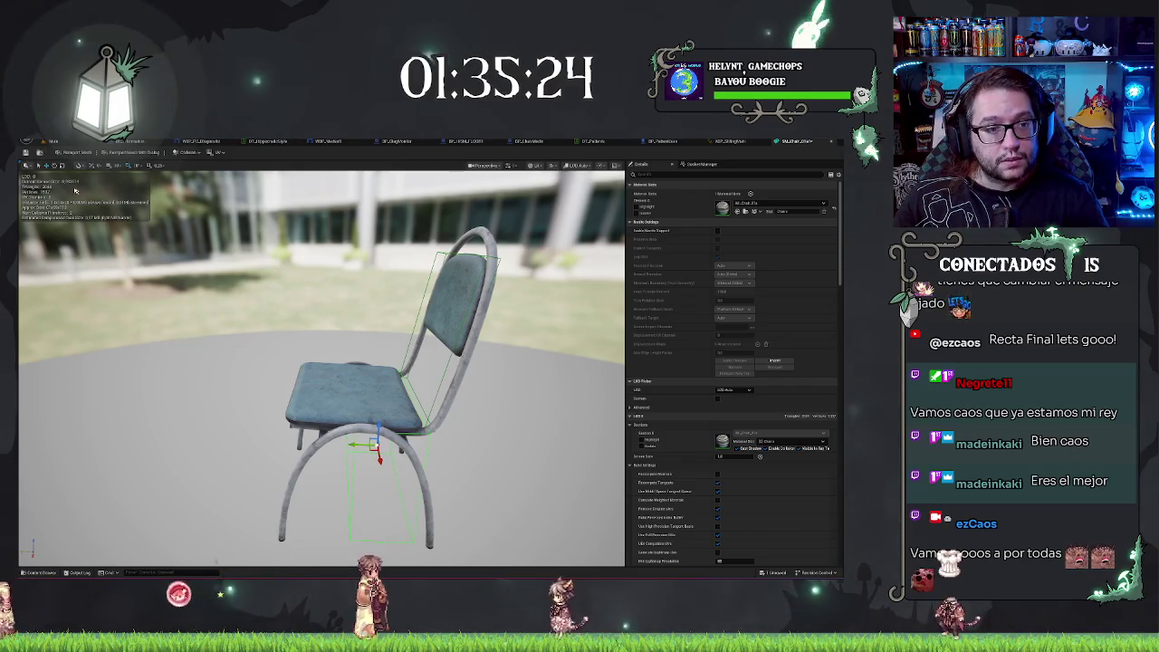
pyautogui.click(53, 141)
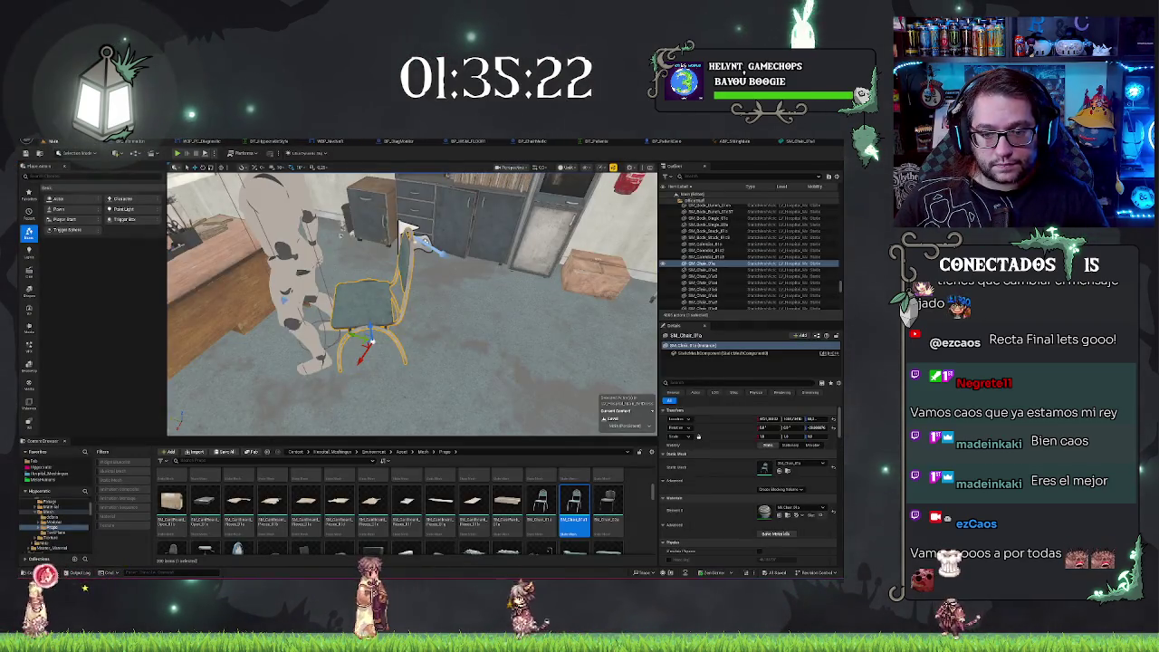
# Replace the placed chair with the chosen static chair mesh.
pyautogui.rightClick(368, 298)
pyautogui.moveTo(426, 360)
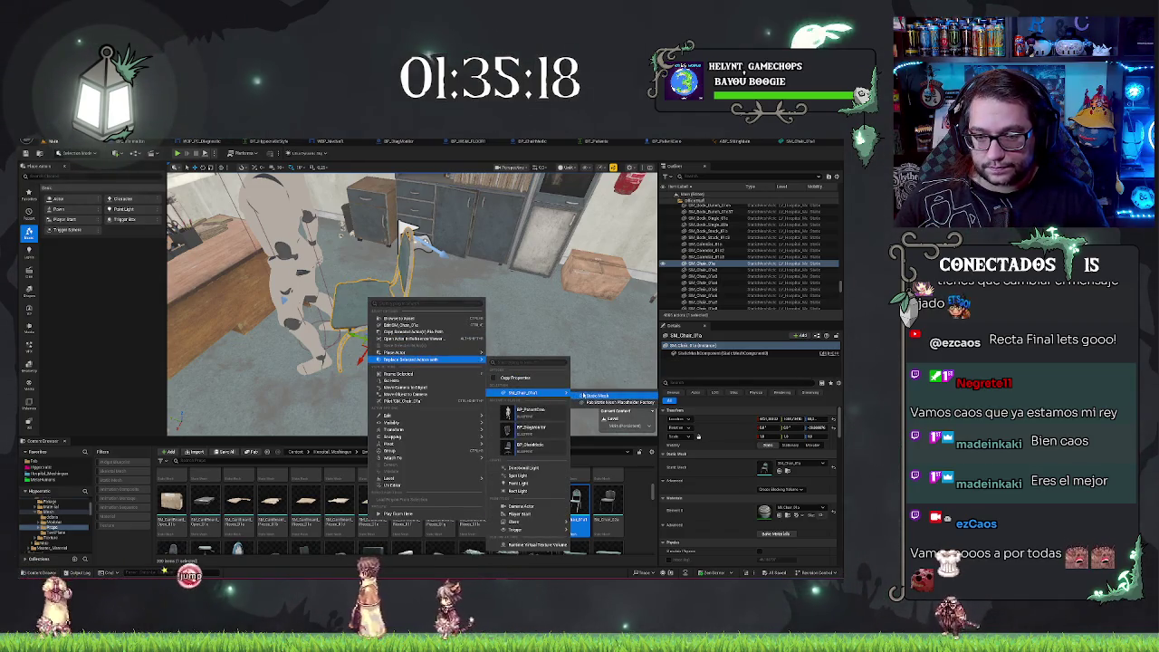
pyautogui.click(582, 395)
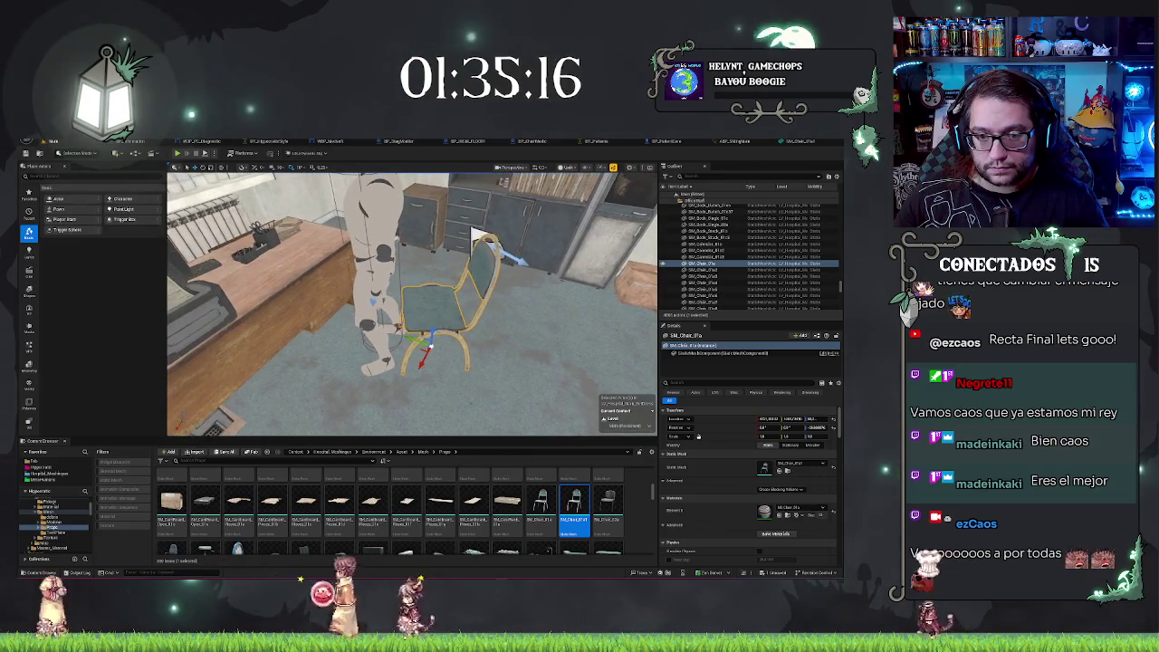
# Move the patient character onto the chair and start Play From Here.
pyautogui.click(379, 258)
pyautogui.moveTo(364, 273)
pyautogui.mouseDown()
pyautogui.moveTo(410, 272)
pyautogui.moveTo(385, 273)
pyautogui.mouseUp()
pyautogui.moveTo(470, 229); pyautogui.dragTo(634, 242)
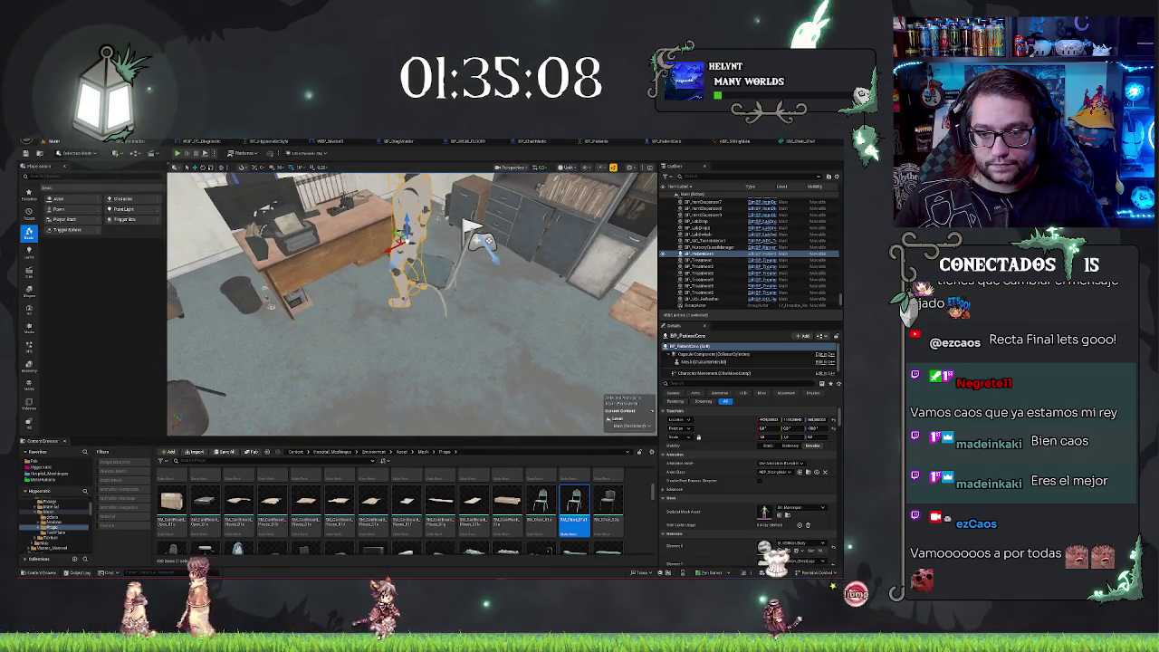
pyautogui.rightClick(443, 383)
pyautogui.click(490, 380)
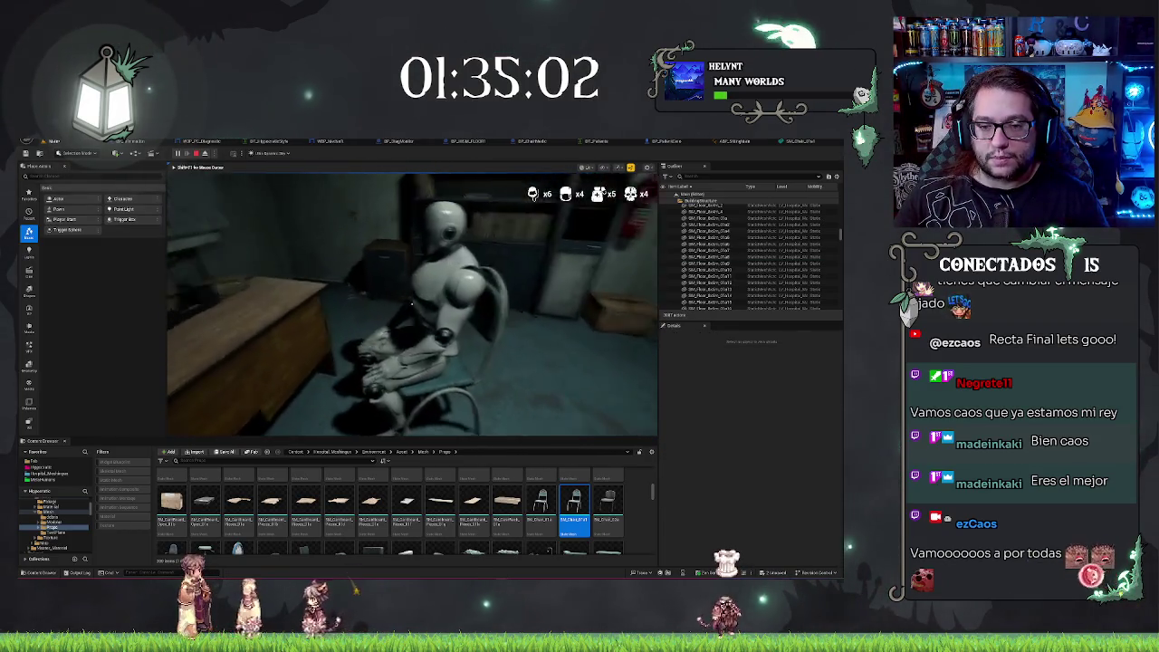
# Eject to the editor and apply Keep Simulation Changes to the seated patient.
pyautogui.press('F8')
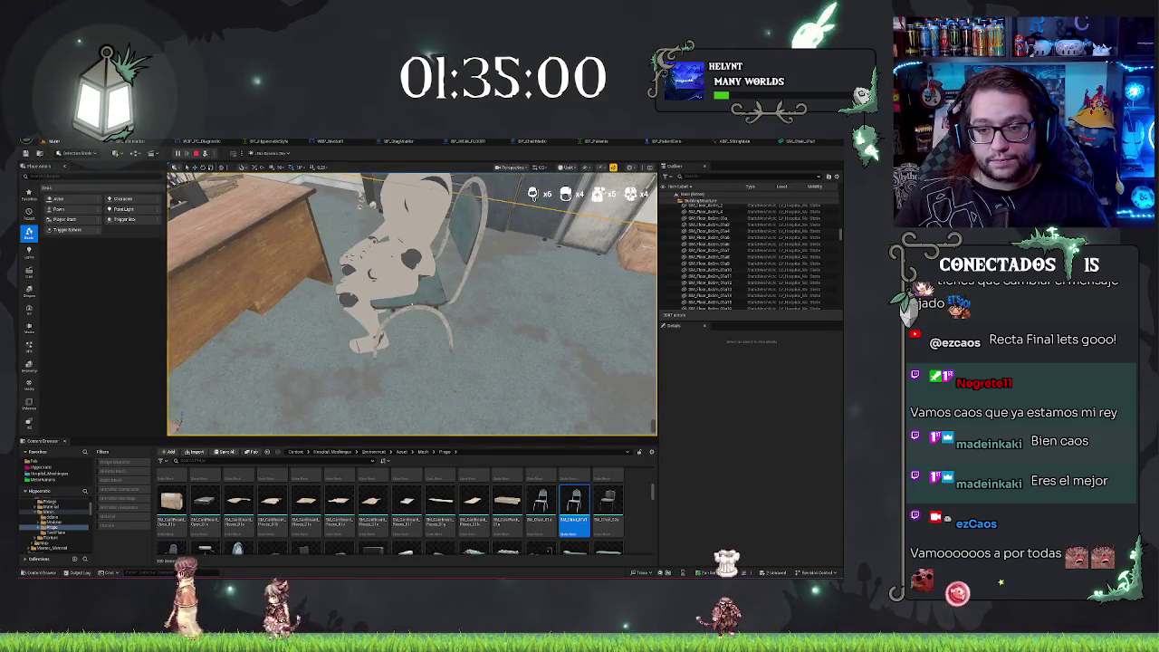
pyautogui.click(407, 298)
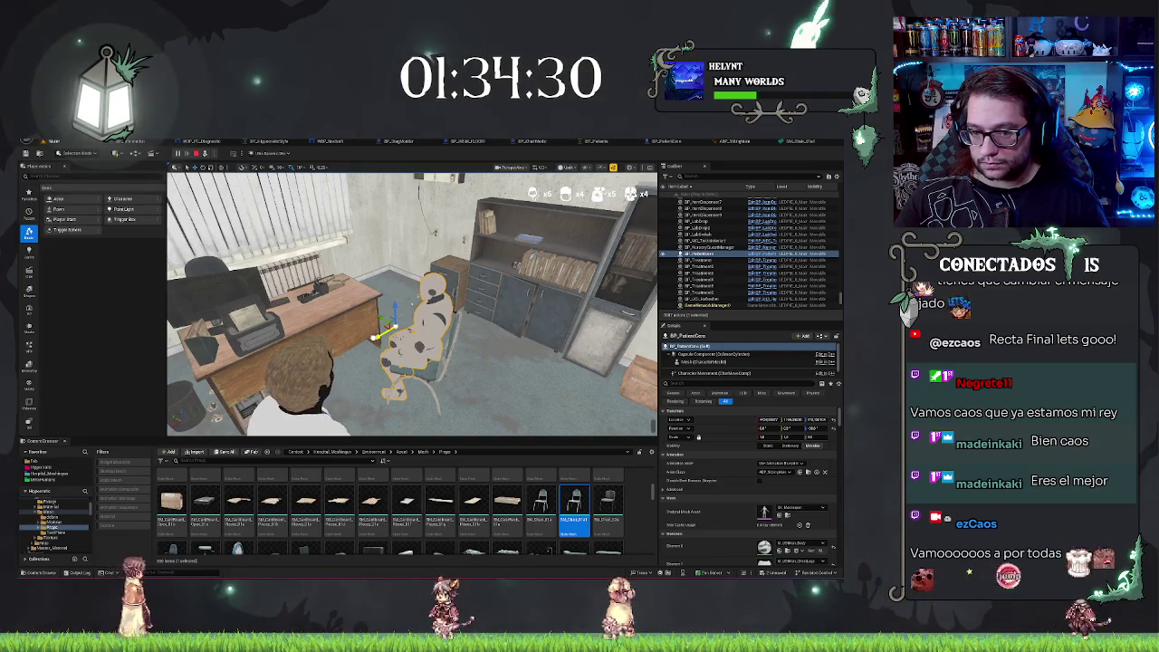
pyautogui.click(335, 312)
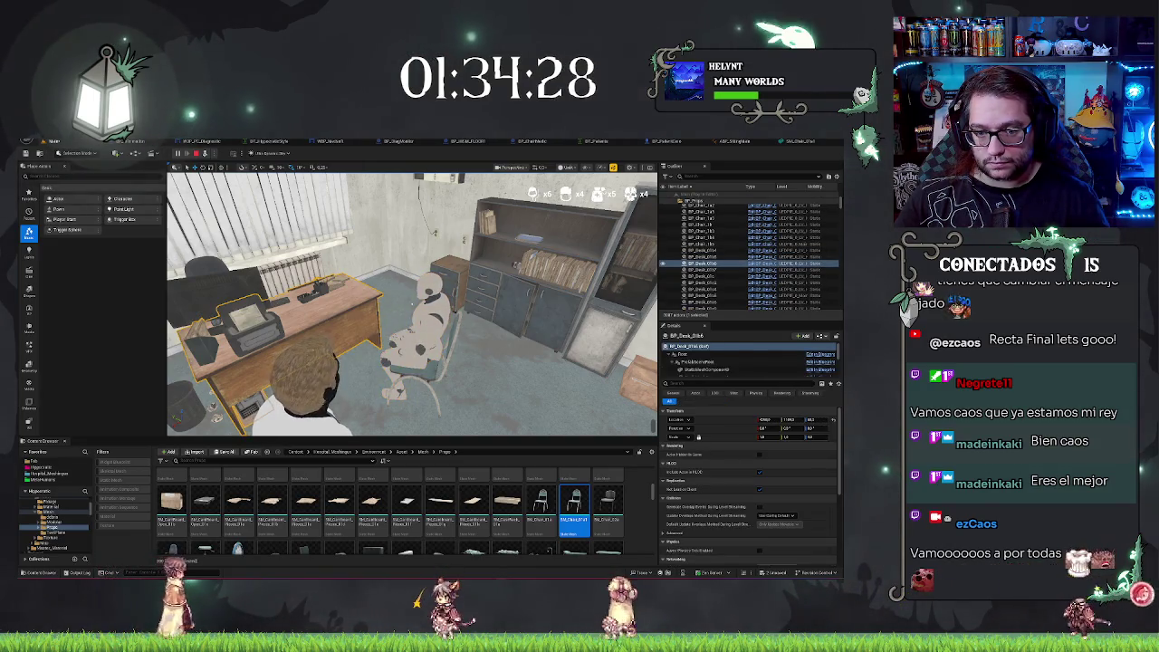
pyautogui.click(421, 317)
pyautogui.press('f')
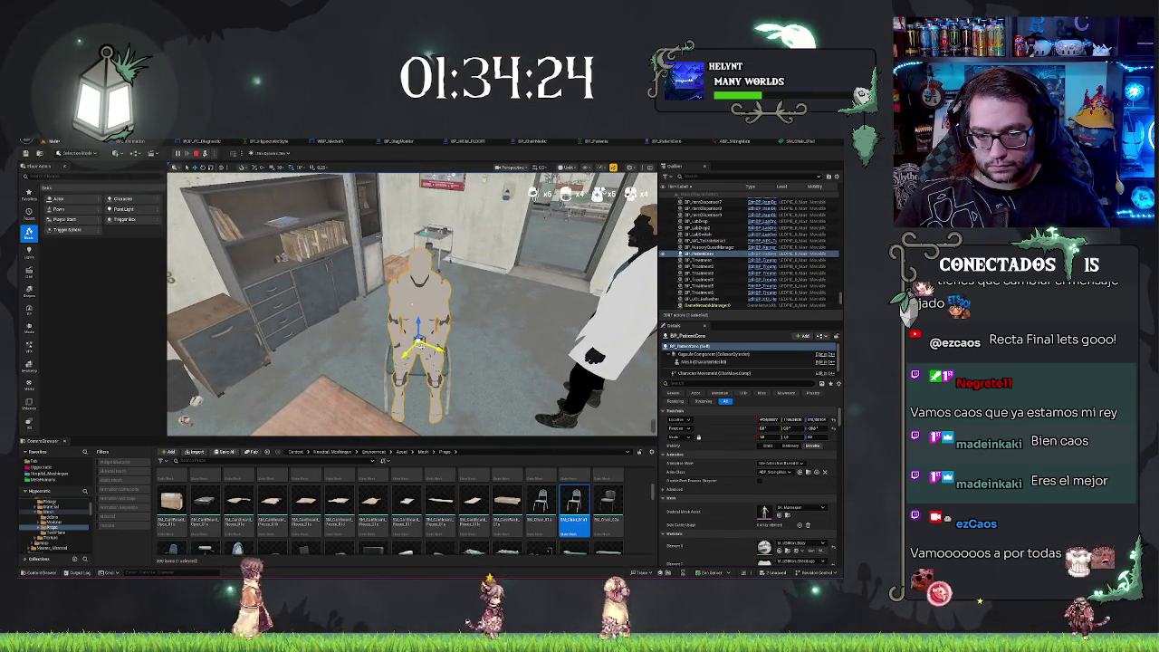
pyautogui.moveTo(411, 303)
pyautogui.mouseDown()
pyautogui.moveTo(439, 298)
pyautogui.moveTo(426, 280)
pyautogui.moveTo(407, 307)
pyautogui.mouseUp()
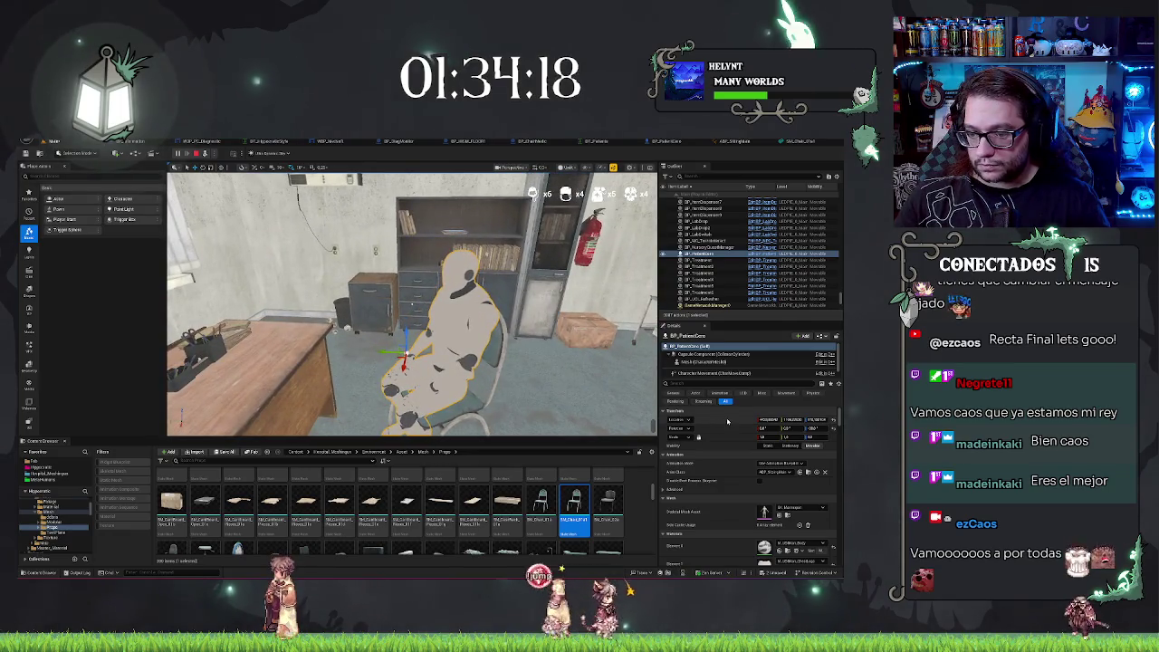
pyautogui.rightClick(480, 338)
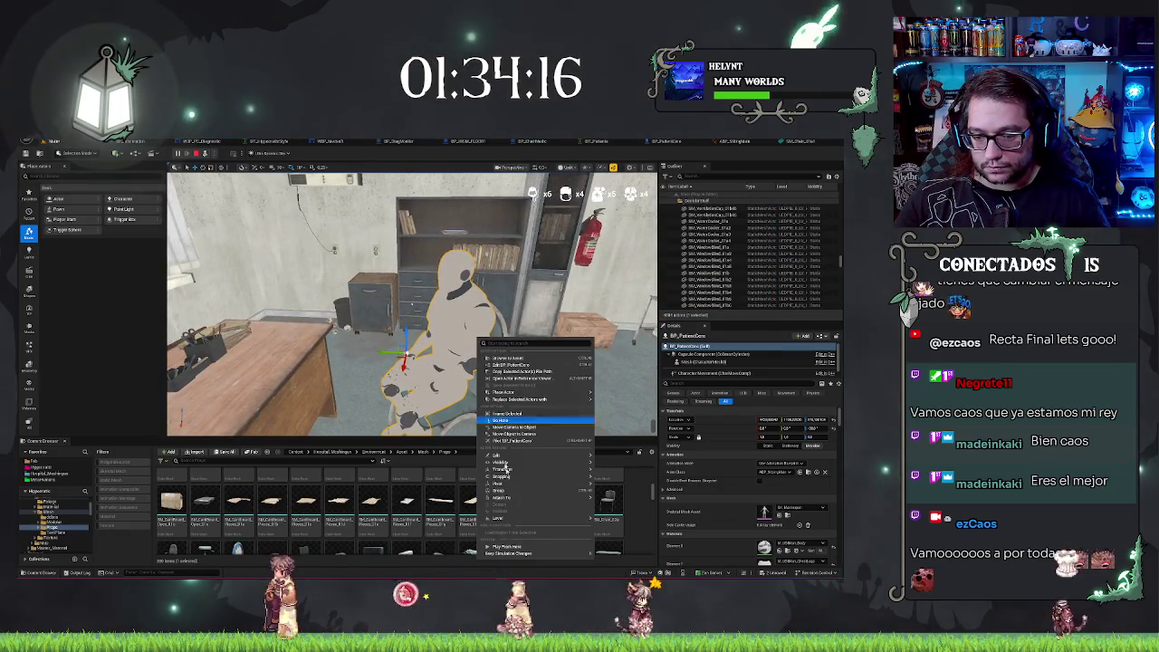
pyautogui.click(516, 553)
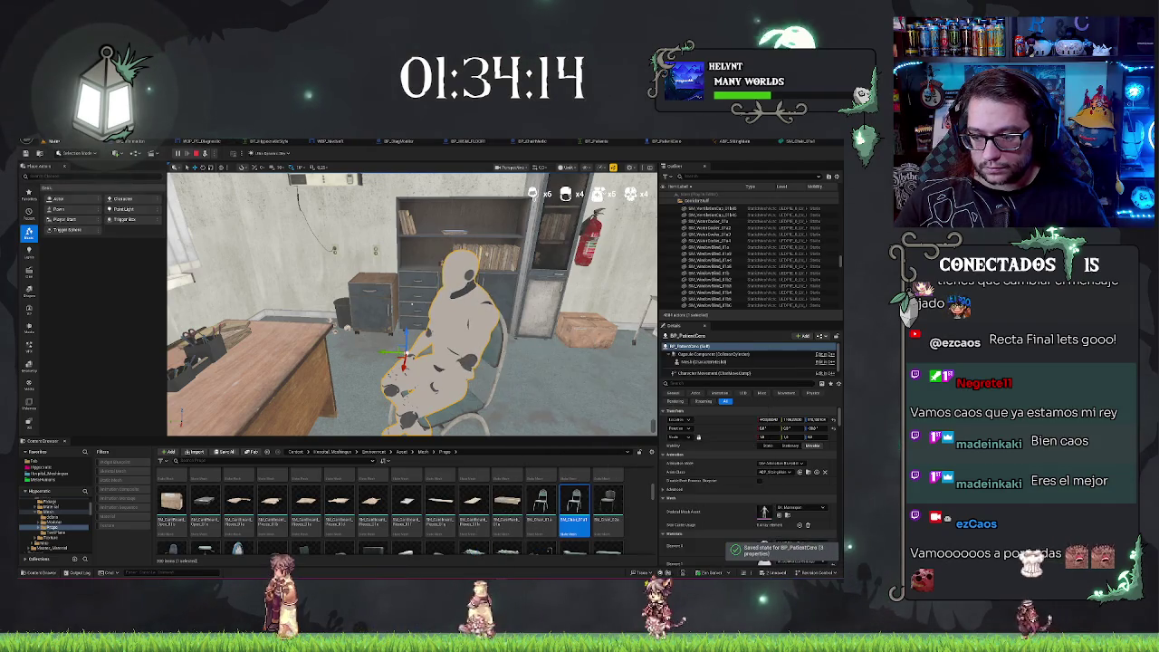
# Stop the play session and turn the view back toward the desk.
pyautogui.moveTo(530, 324); pyautogui.dragTo(511, 308)
pyautogui.press('Escape')
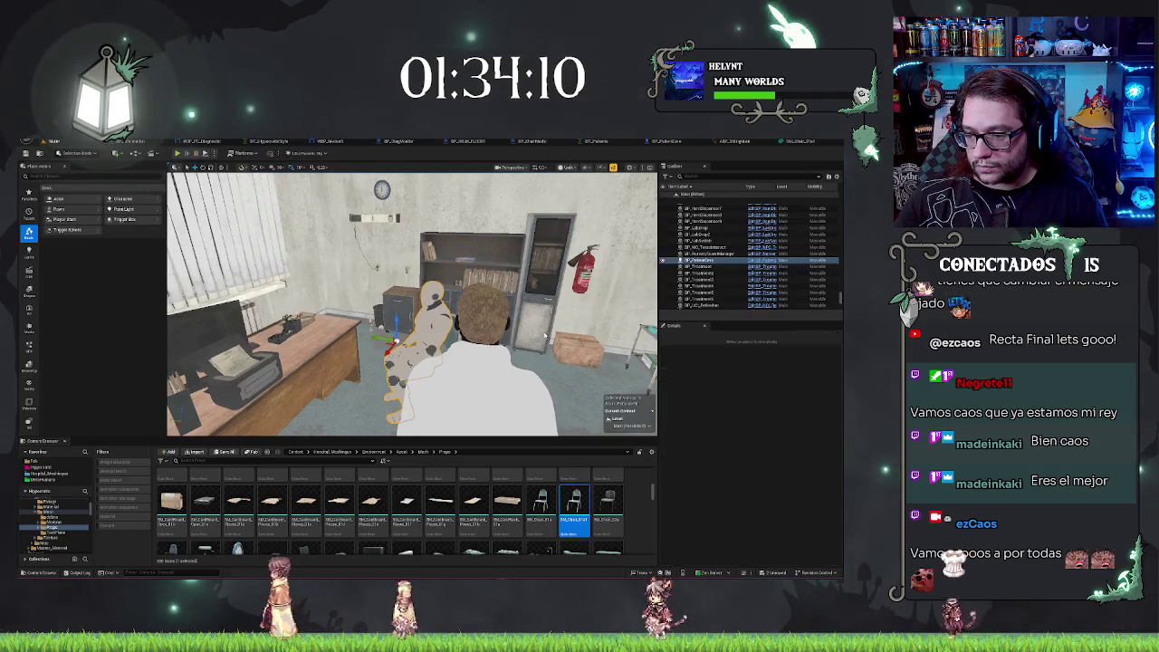
pyautogui.moveTo(480, 330)
pyautogui.mouseDown()
pyautogui.moveTo(308, 303)
pyautogui.moveTo(439, 272)
pyautogui.mouseUp()
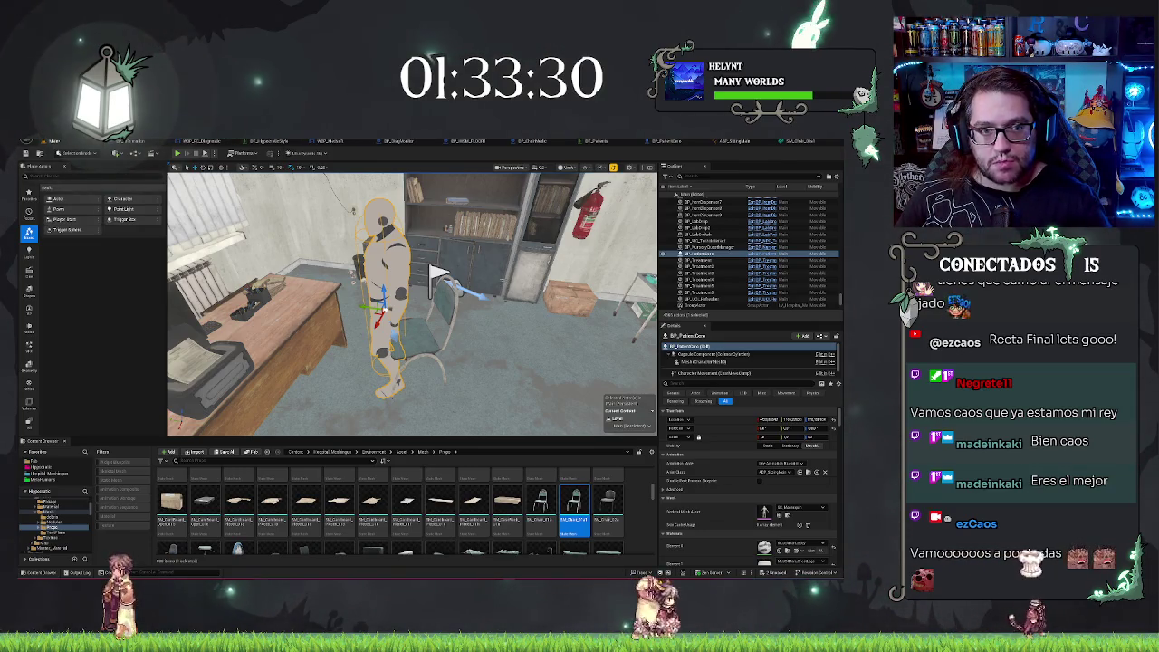
# Fly into the side room to face the patient and open its BP_PatientCero Blueprint.
pyautogui.rightClick(438, 272)
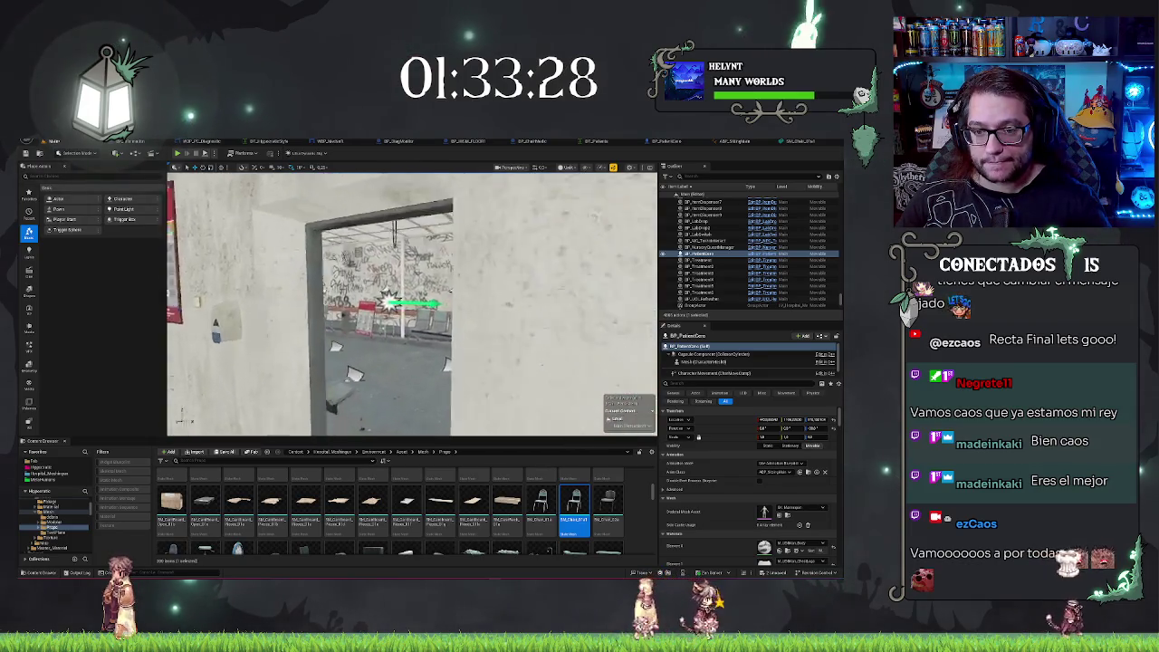
pyautogui.press('Escape')
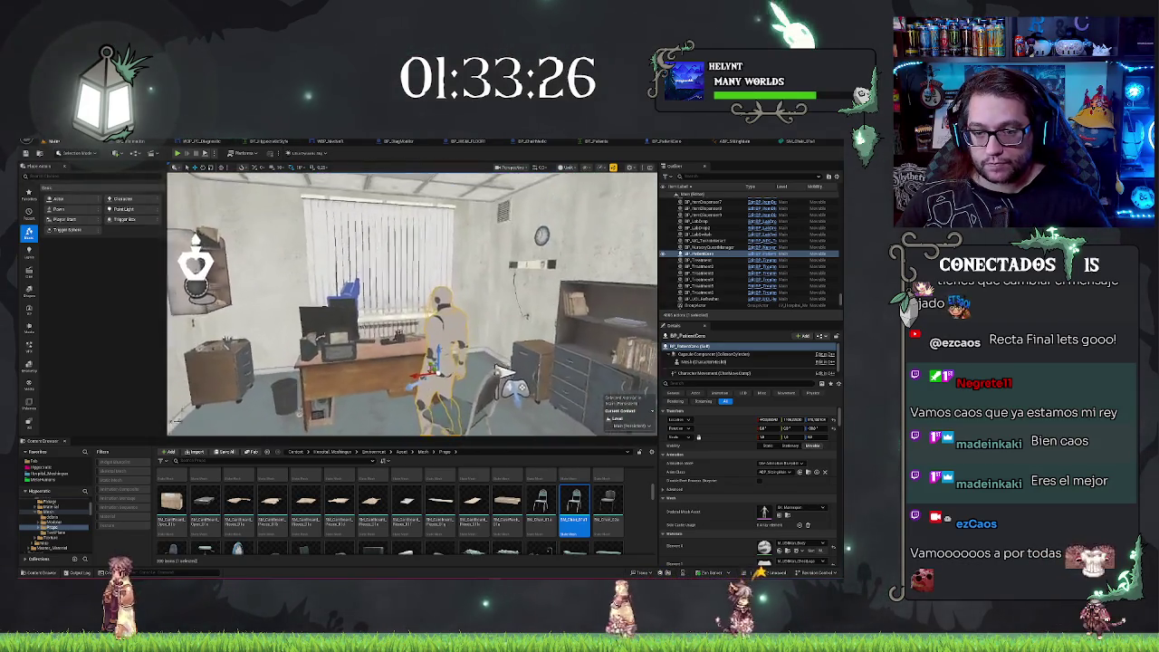
pyautogui.rightClick(412, 303)
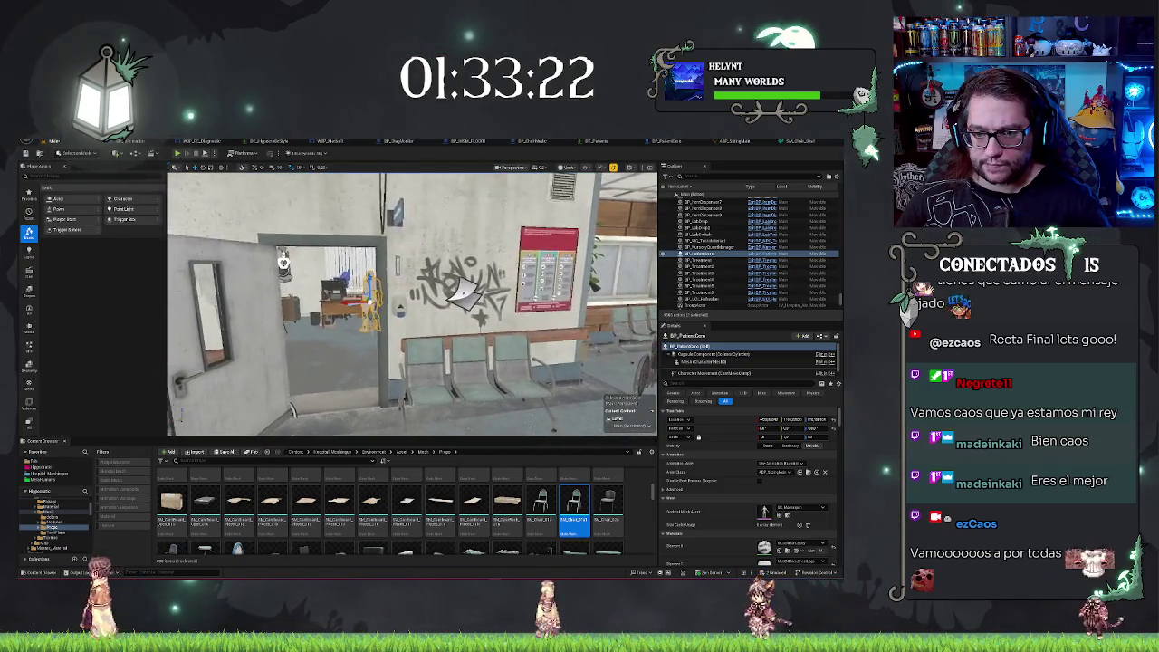
pyautogui.moveTo(626, 334); pyautogui.dragTo(593, 407)
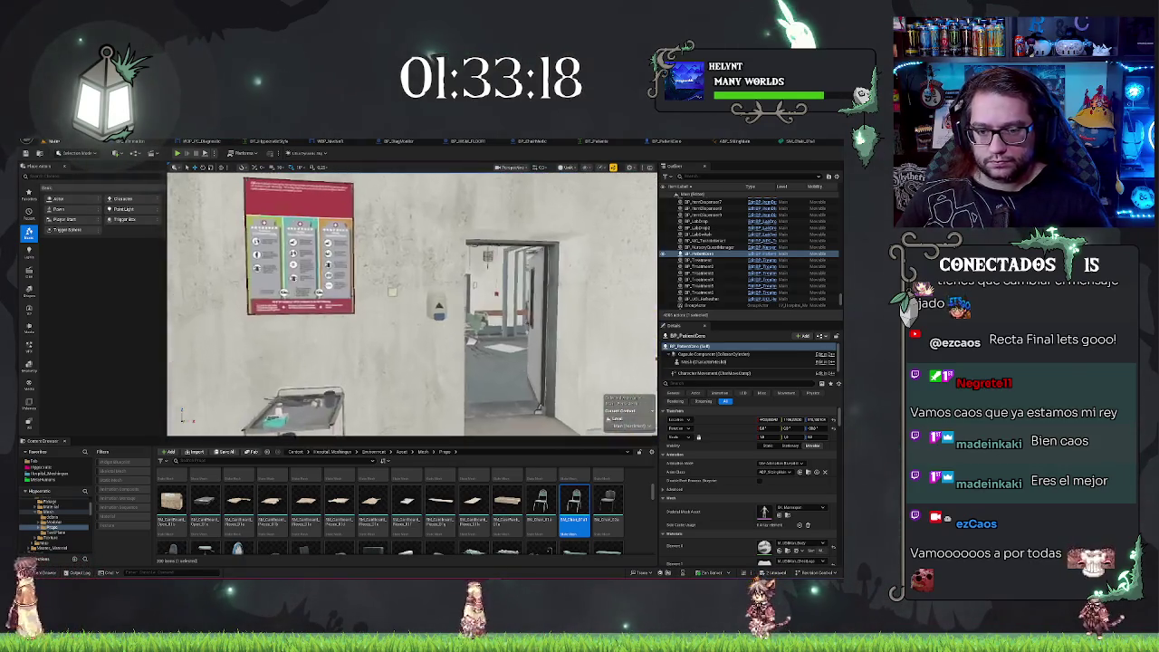
pyautogui.moveTo(412, 303); pyautogui.dragTo(353, 317)
pyautogui.moveTo(441, 290); pyautogui.dragTo(416, 299)
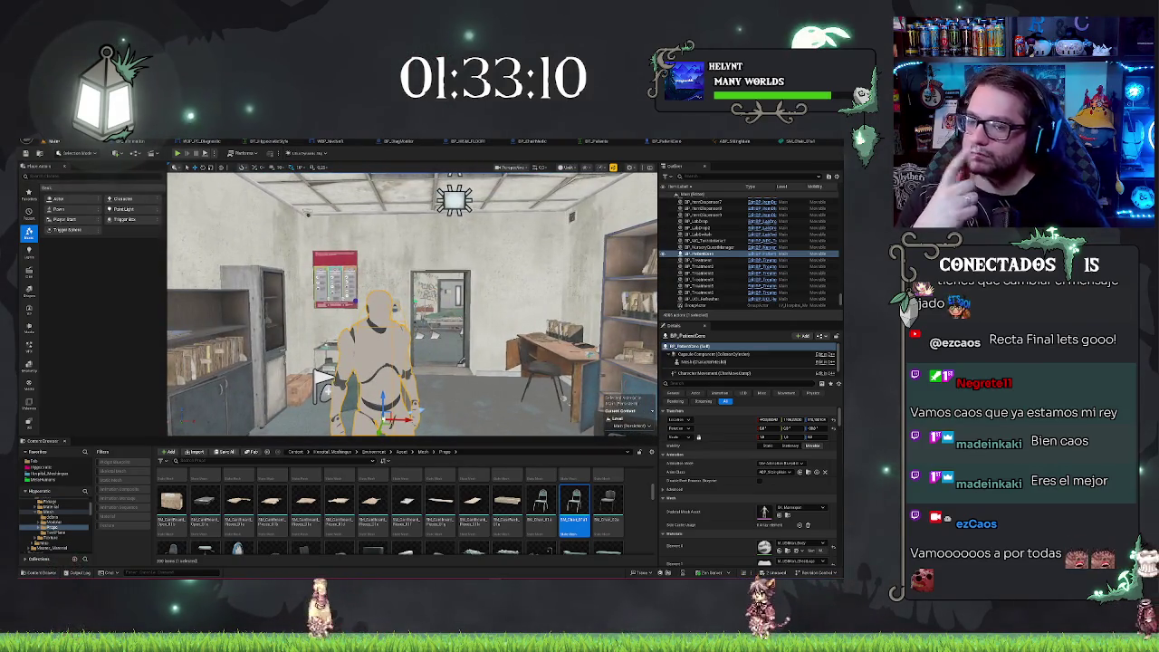
pyautogui.moveTo(412, 304)
pyautogui.mouseDown()
pyautogui.moveTo(394, 306)
pyautogui.moveTo(425, 303)
pyautogui.moveTo(407, 308)
pyautogui.mouseUp()
pyautogui.moveTo(219, 378); pyautogui.dragTo(342, 366)
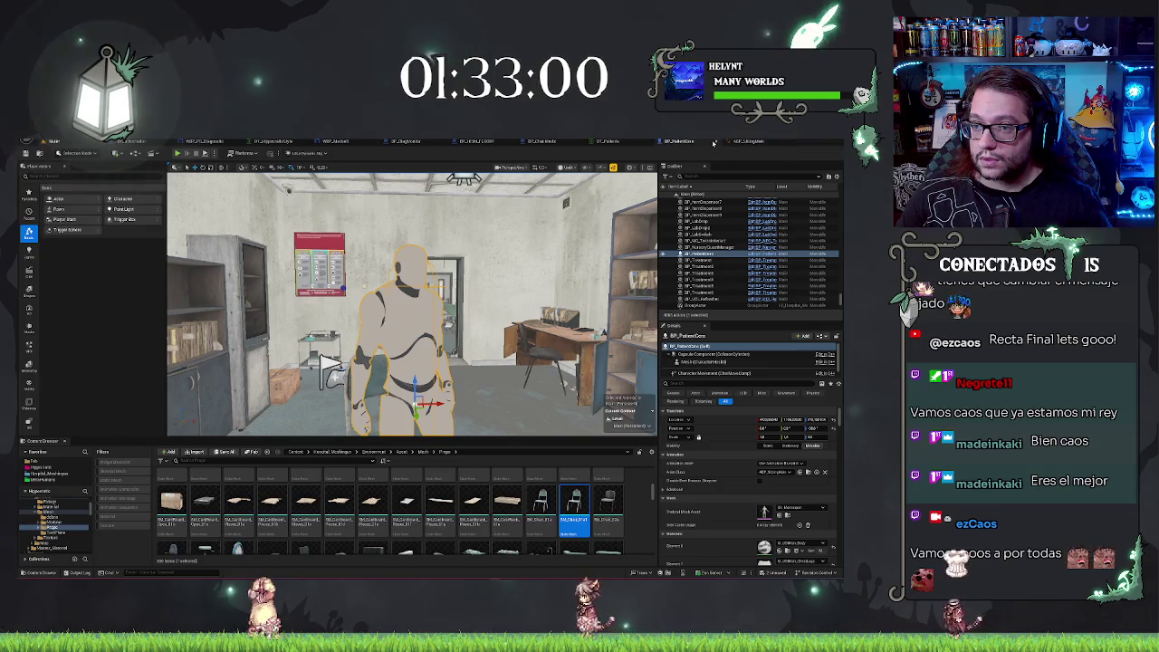
pyautogui.click(670, 142)
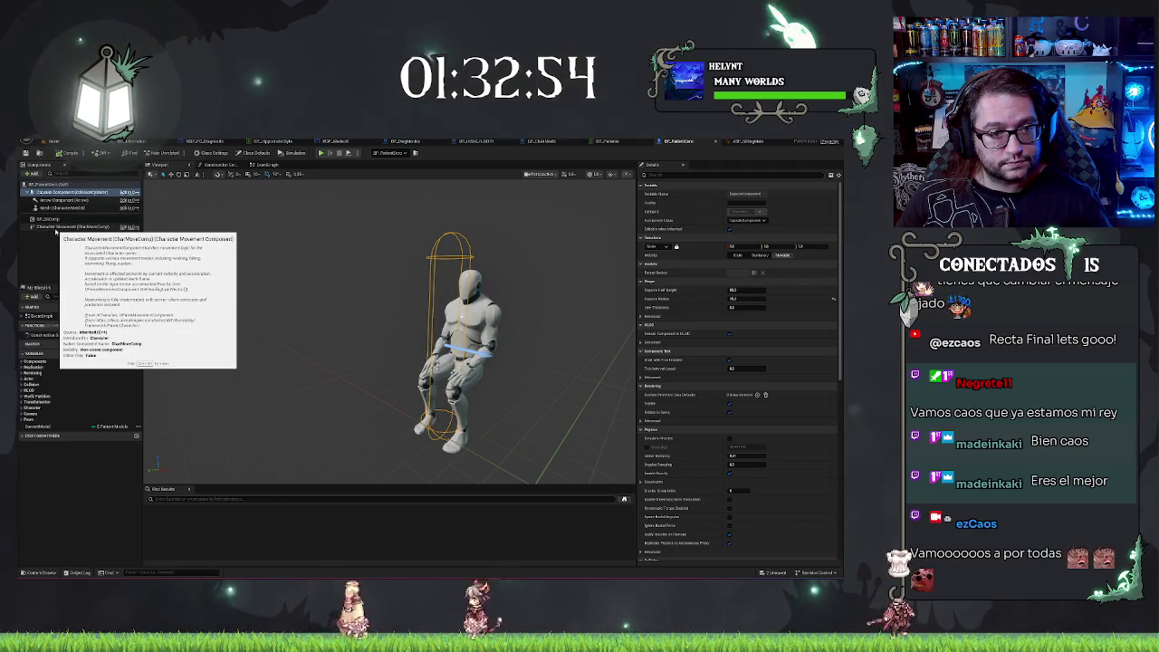
# Change BP_SitComp's sit state from Sitting to Standing and compile BP_PatientCero.
pyautogui.click(56, 228)
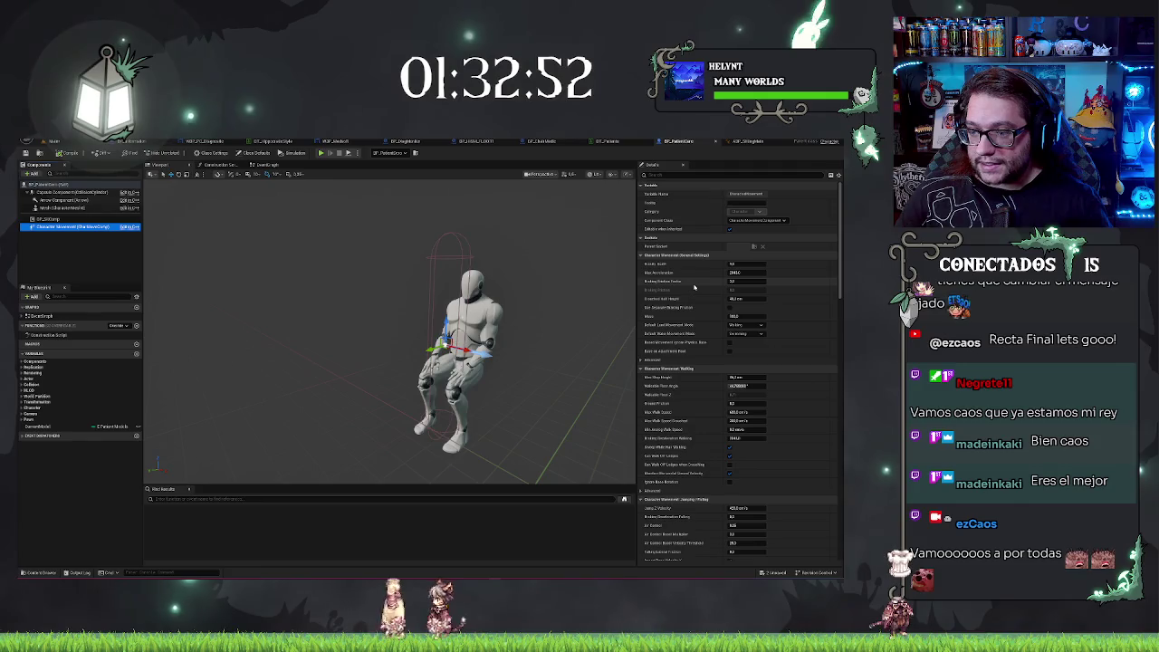
pyautogui.click(54, 218)
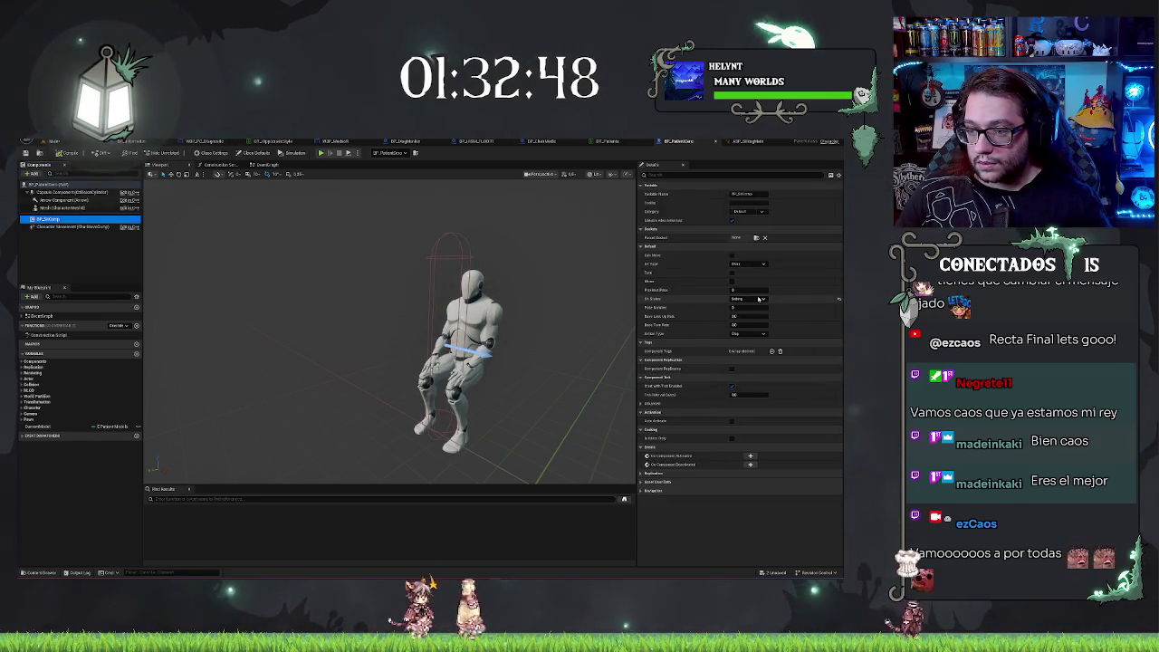
pyautogui.click(759, 299)
pyautogui.click(748, 308)
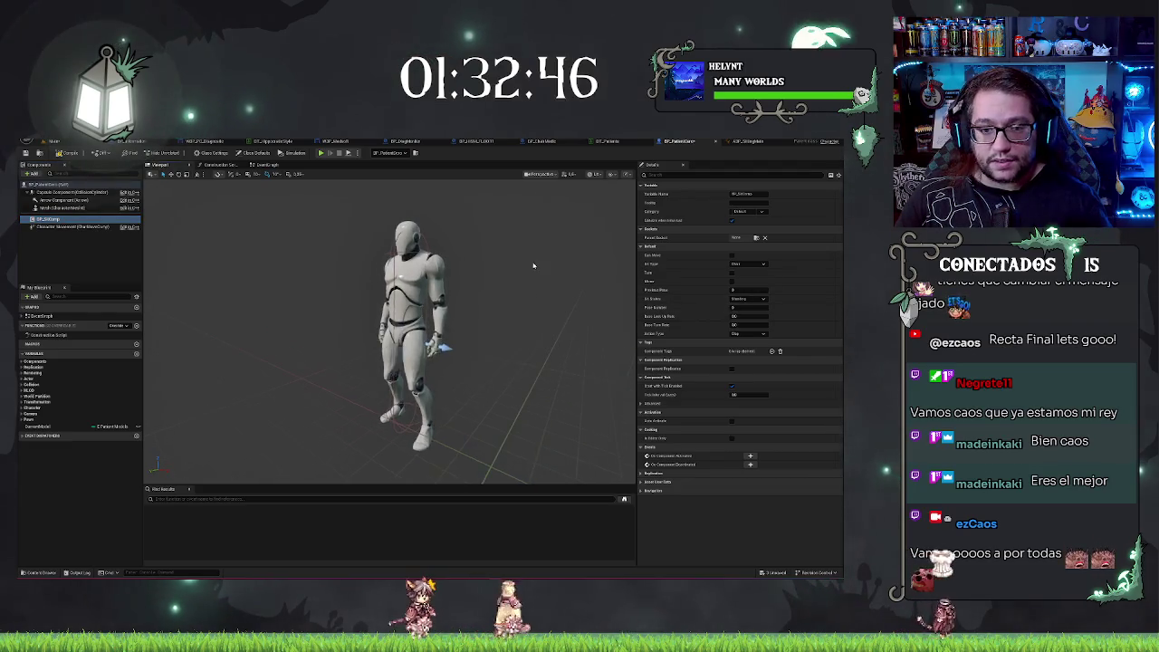
pyautogui.click(65, 153)
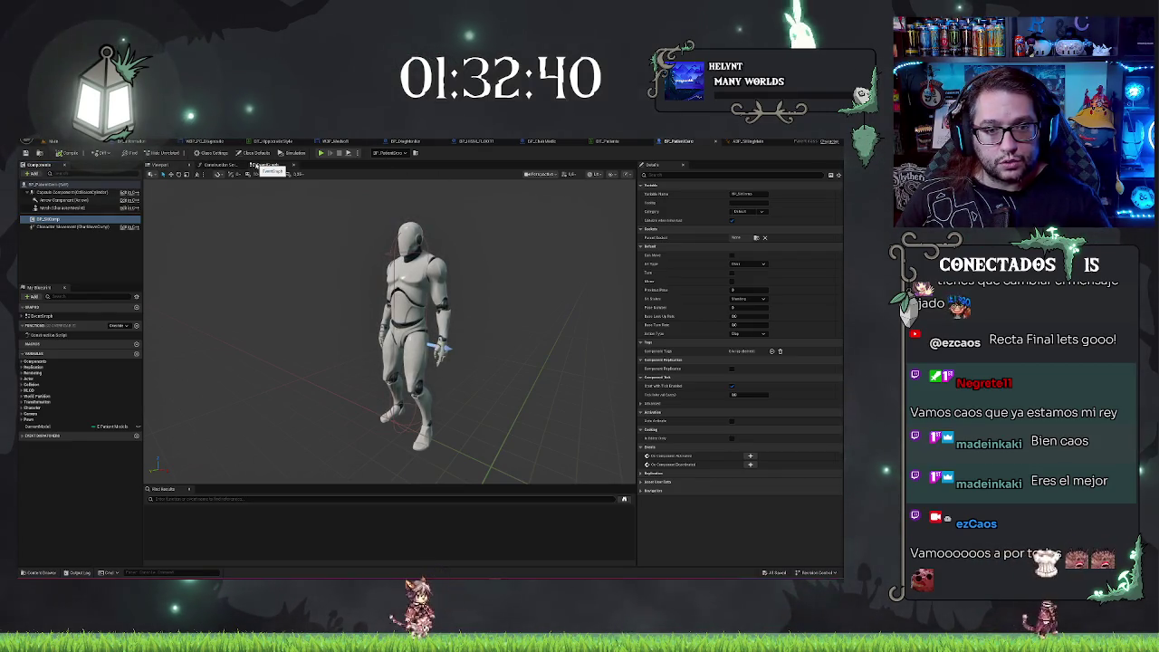
pyautogui.click(256, 166)
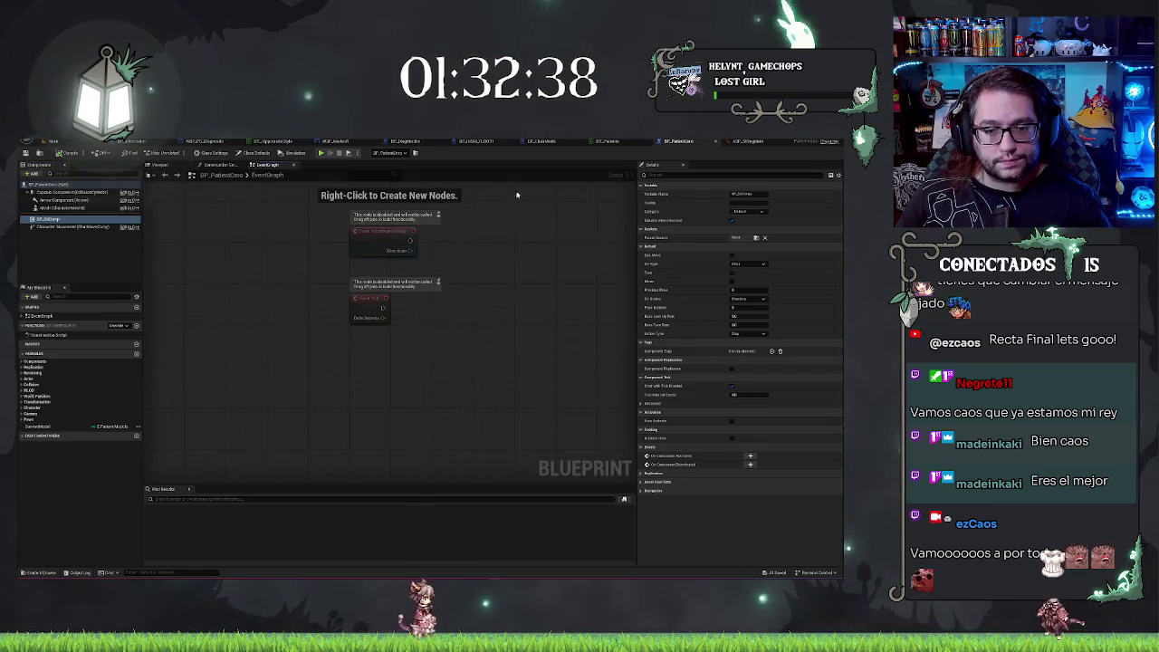
# Add a Custom Event named SetInfected and drag a wire from its exec pin.
pyautogui.rightClick(363, 404)
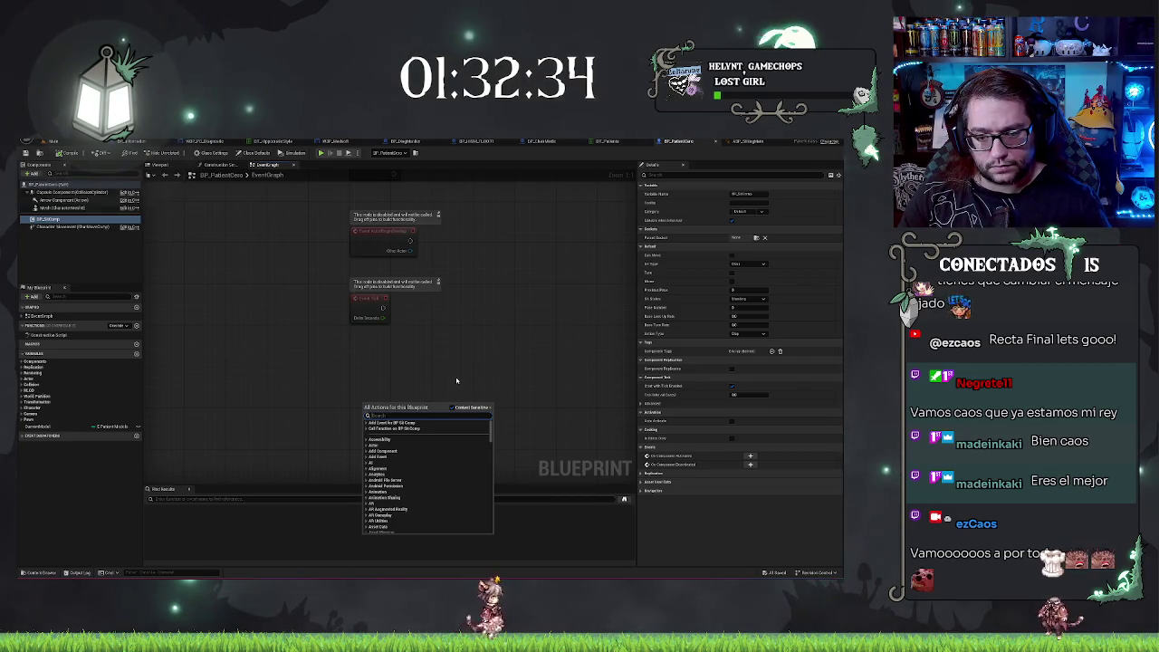
pyautogui.write('add event')
pyautogui.press('Return')
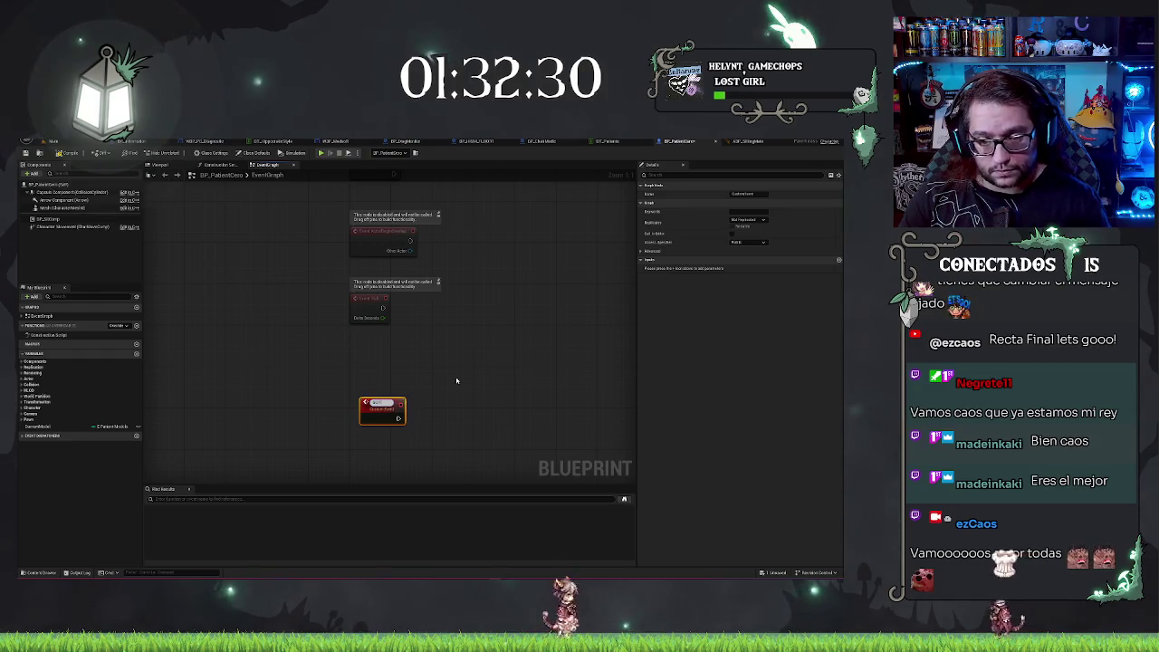
pyautogui.write('SetInfected')
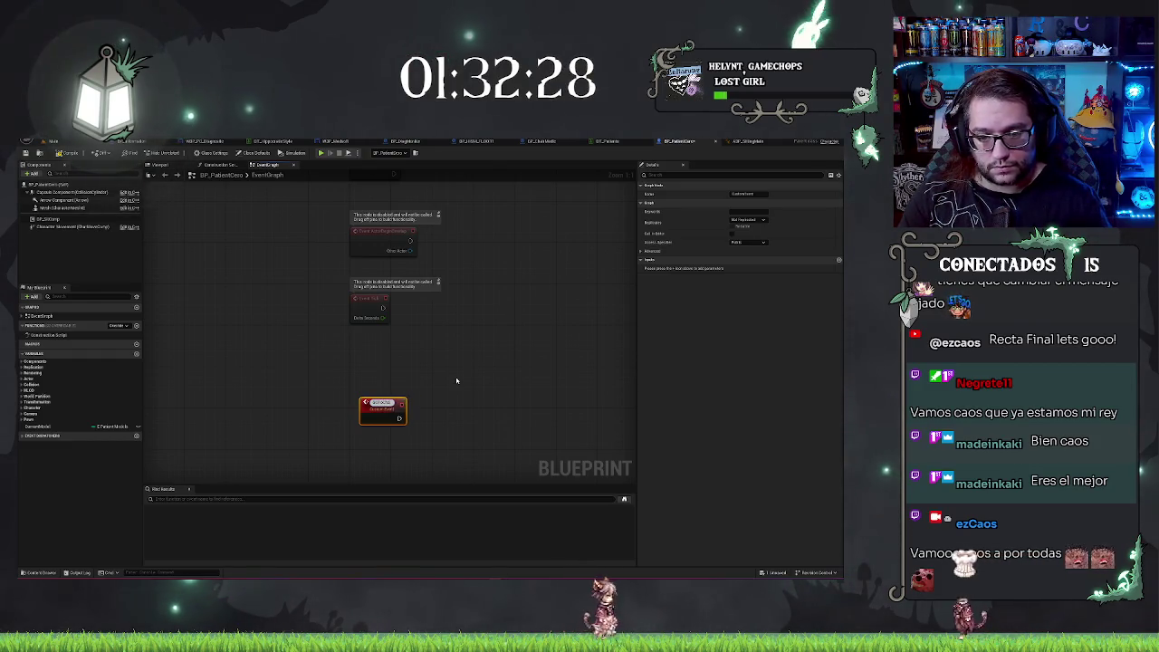
pyautogui.press('Return')
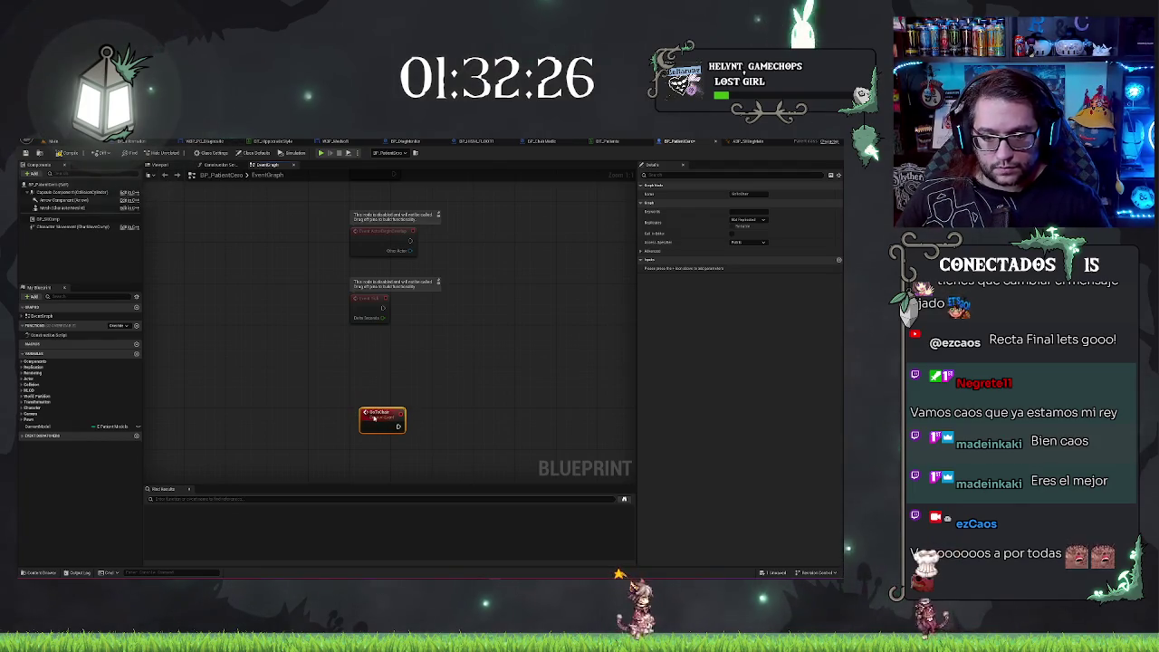
pyautogui.click(479, 368)
pyautogui.moveTo(480, 367); pyautogui.dragTo(400, 300)
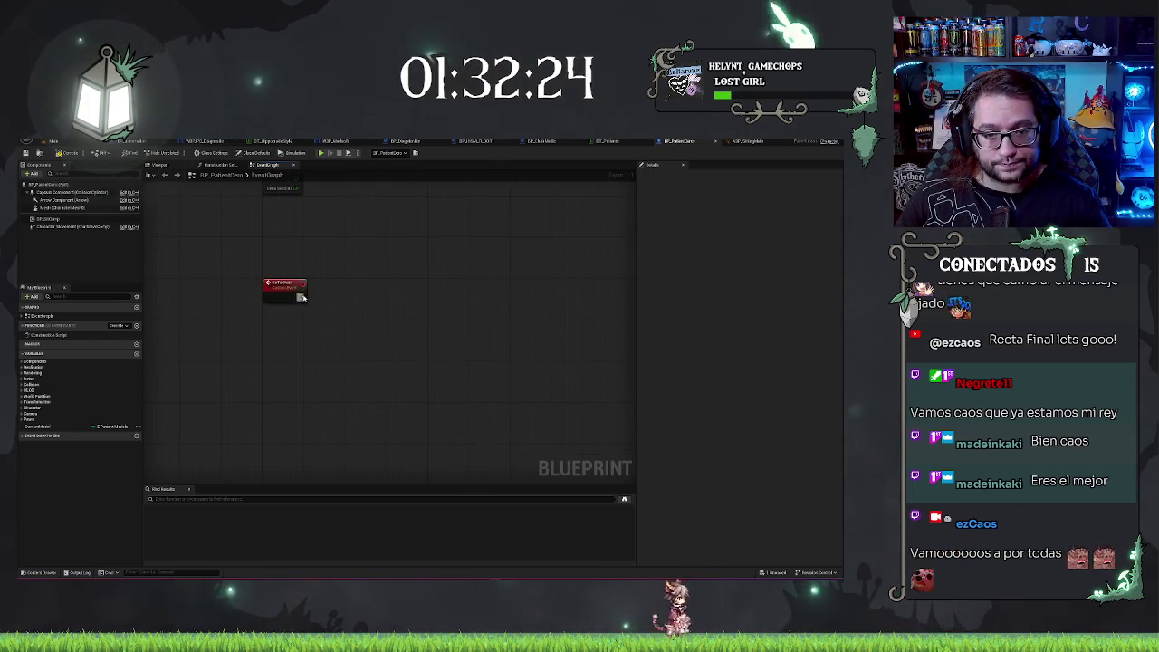
pyautogui.moveTo(312, 297); pyautogui.dragTo(337, 296)
# Connect an AI MoveTo node to SetInfected's exec output and move it right.
pyautogui.write('ai mov')
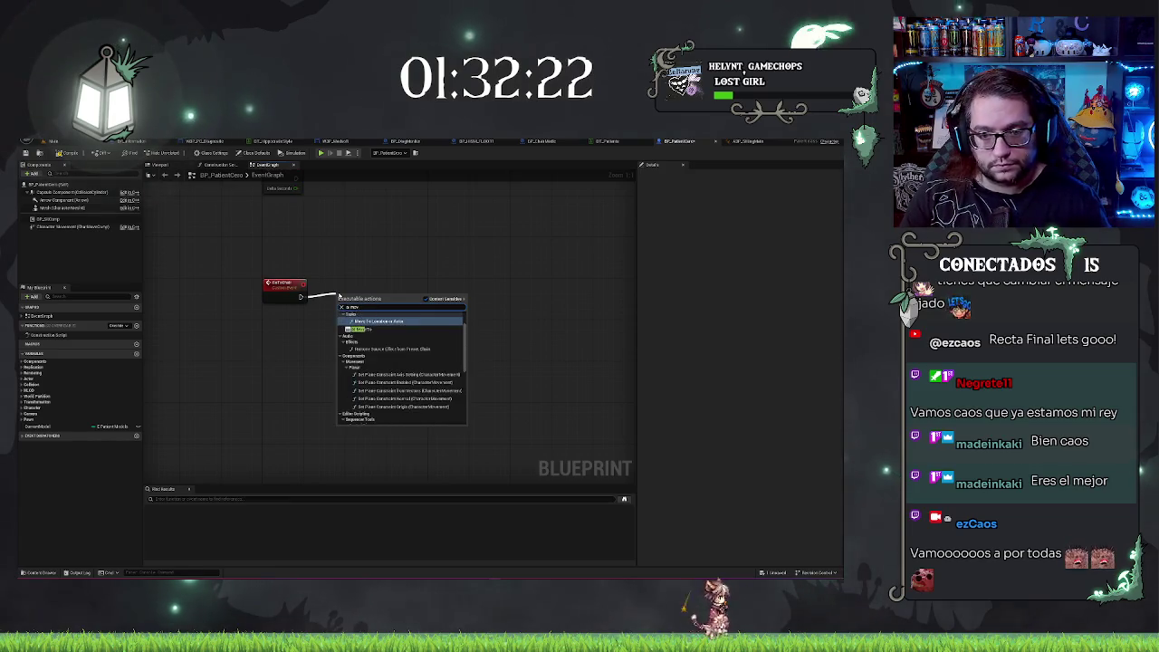
pyautogui.click(357, 328)
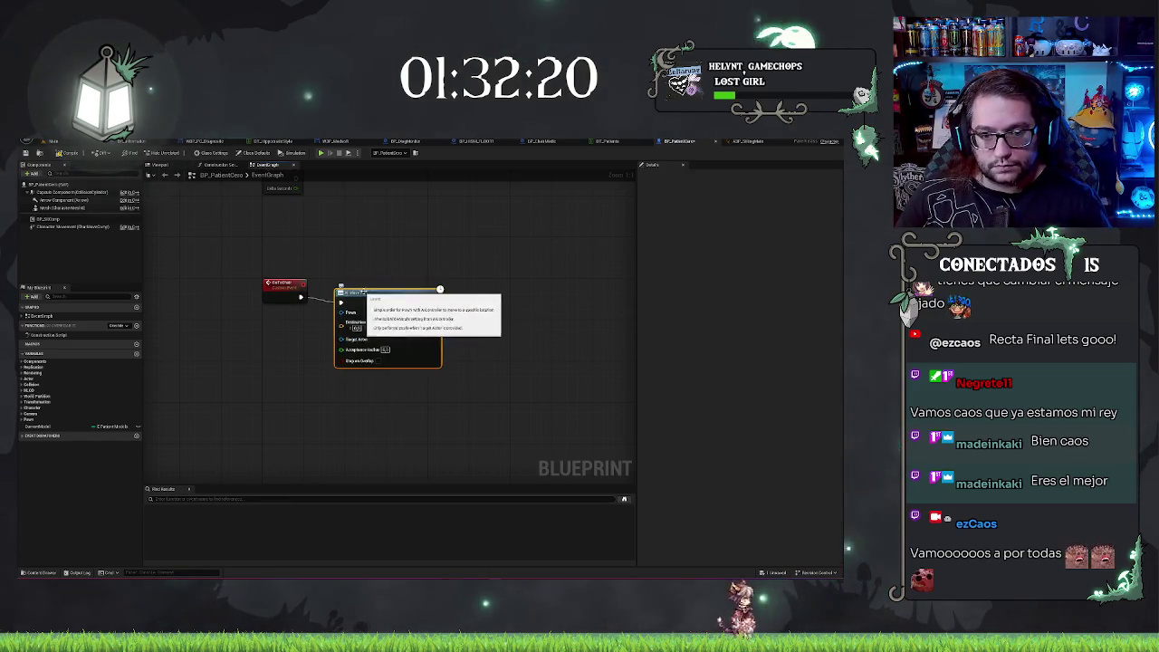
pyautogui.moveTo(366, 295); pyautogui.dragTo(412, 287)
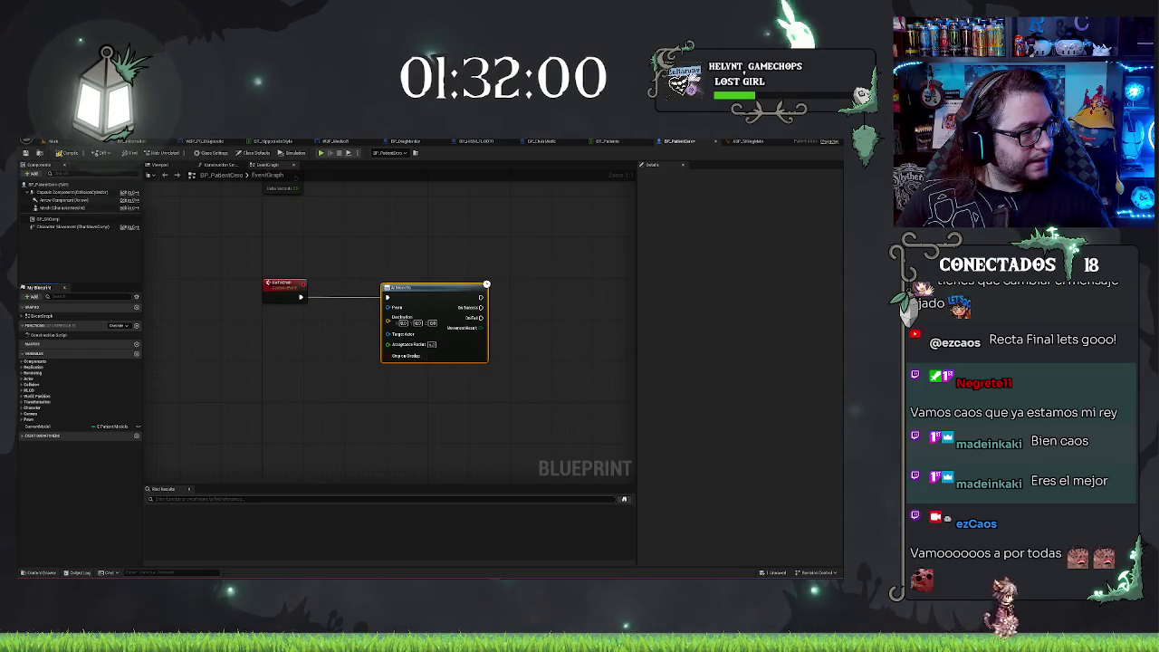
pyautogui.click(136, 354)
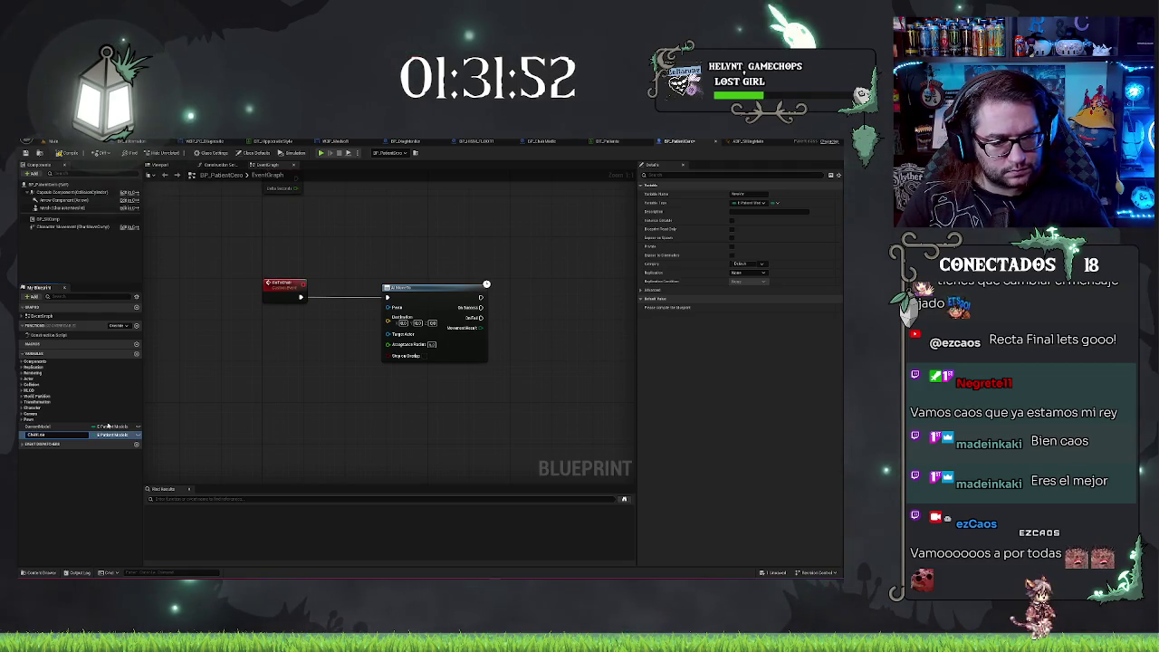
# Name the new variable ChairLocation and set its type to Transform.
pyautogui.press('Return')
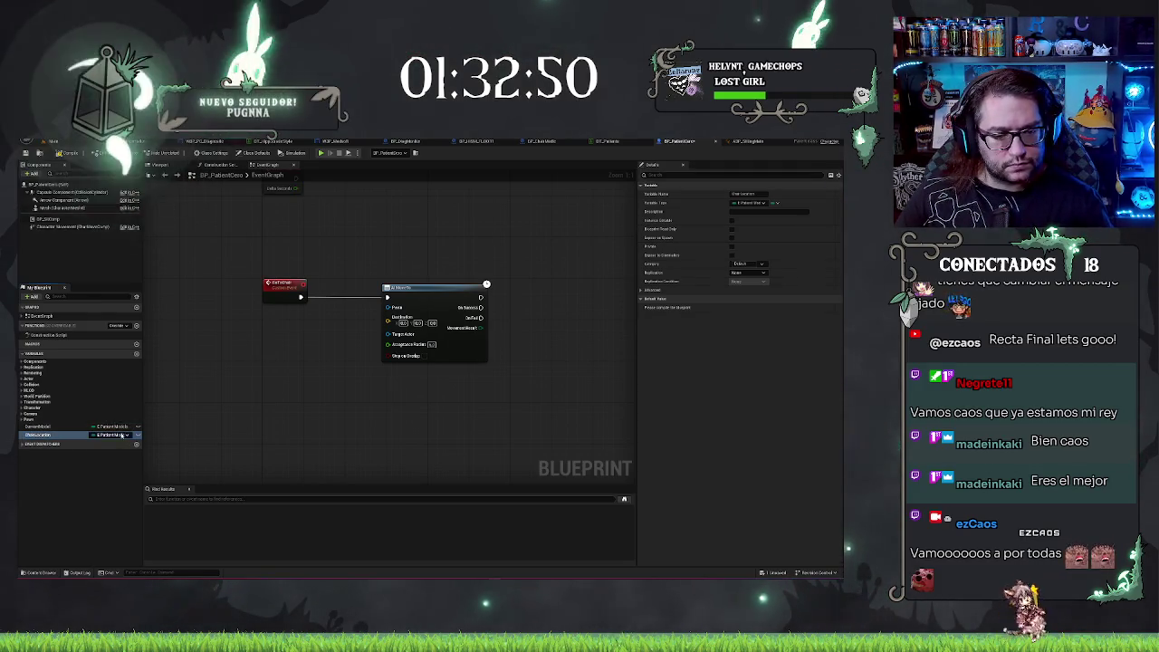
pyautogui.click(122, 436)
pyautogui.click(104, 513)
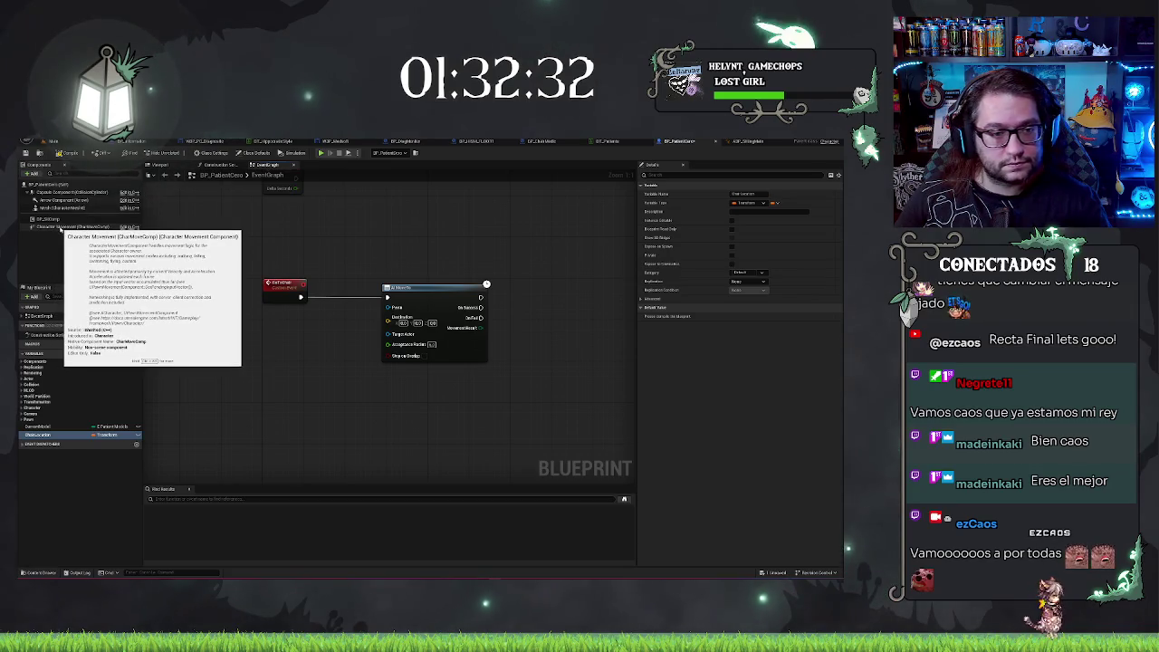
# Drag a Character Movement component reference into the graph beside AI MoveTo.
pyautogui.moveTo(73, 226)
pyautogui.mouseDown()
pyautogui.moveTo(91, 259)
pyautogui.moveTo(262, 325)
pyautogui.moveTo(392, 308)
pyautogui.mouseUp()
pyautogui.click(235, 326)
pyautogui.click(288, 325)
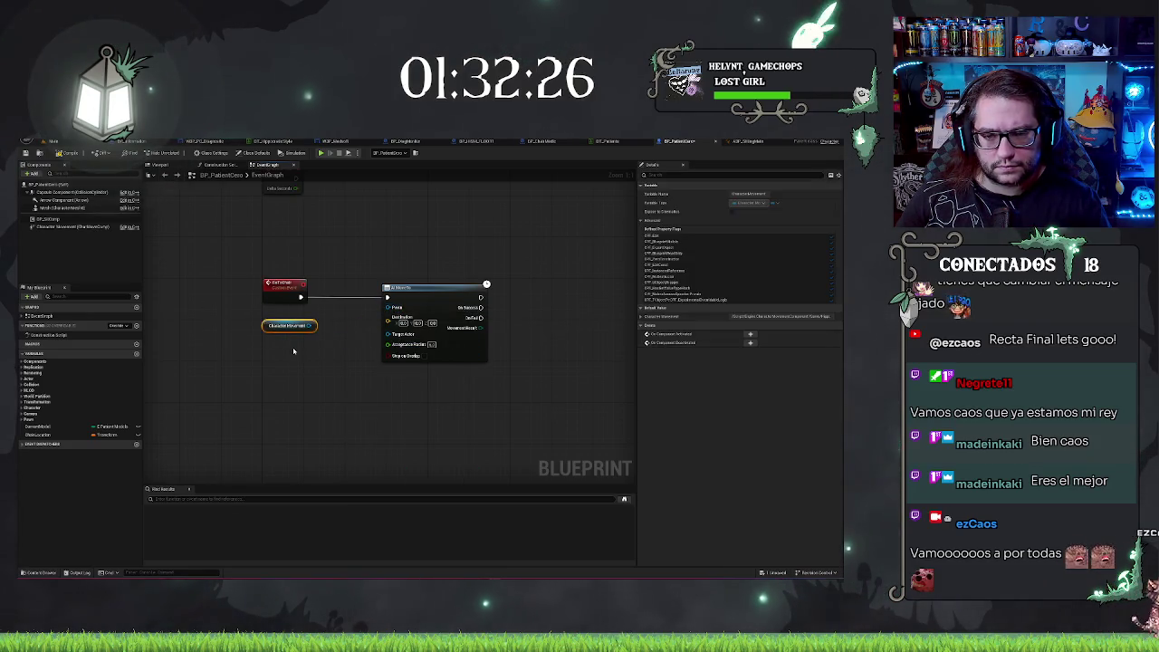
# Delete the Character Movement node, add a ChairLocation getter, and split its transform pin.
pyautogui.press('Delete')
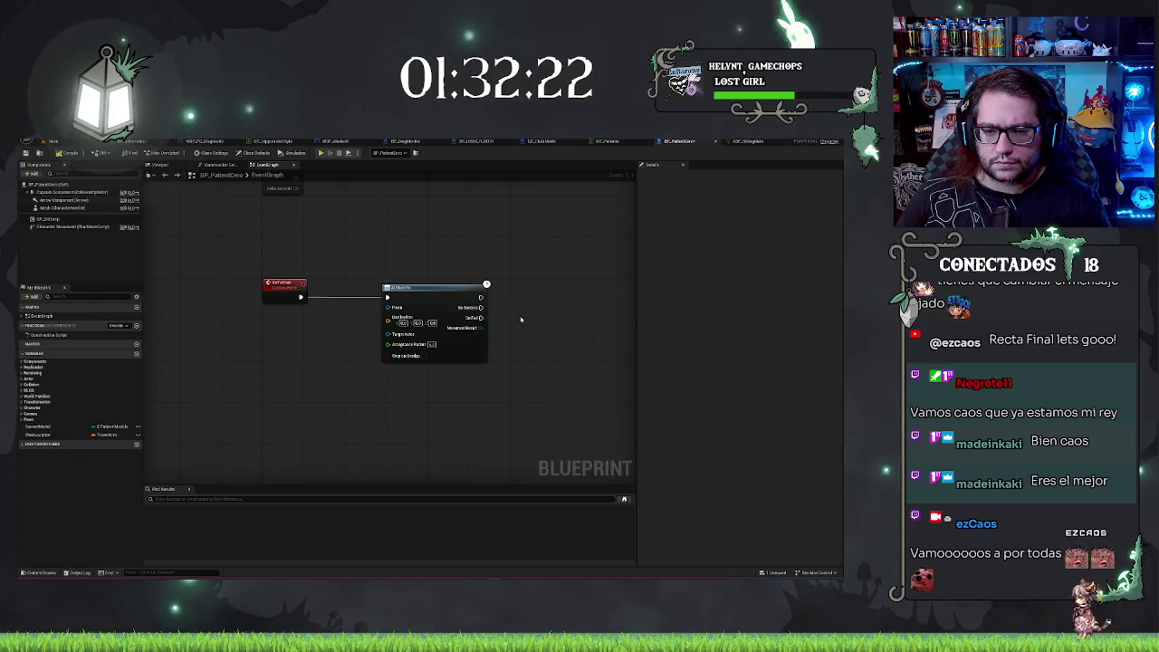
pyautogui.moveTo(483, 309); pyautogui.dragTo(419, 294)
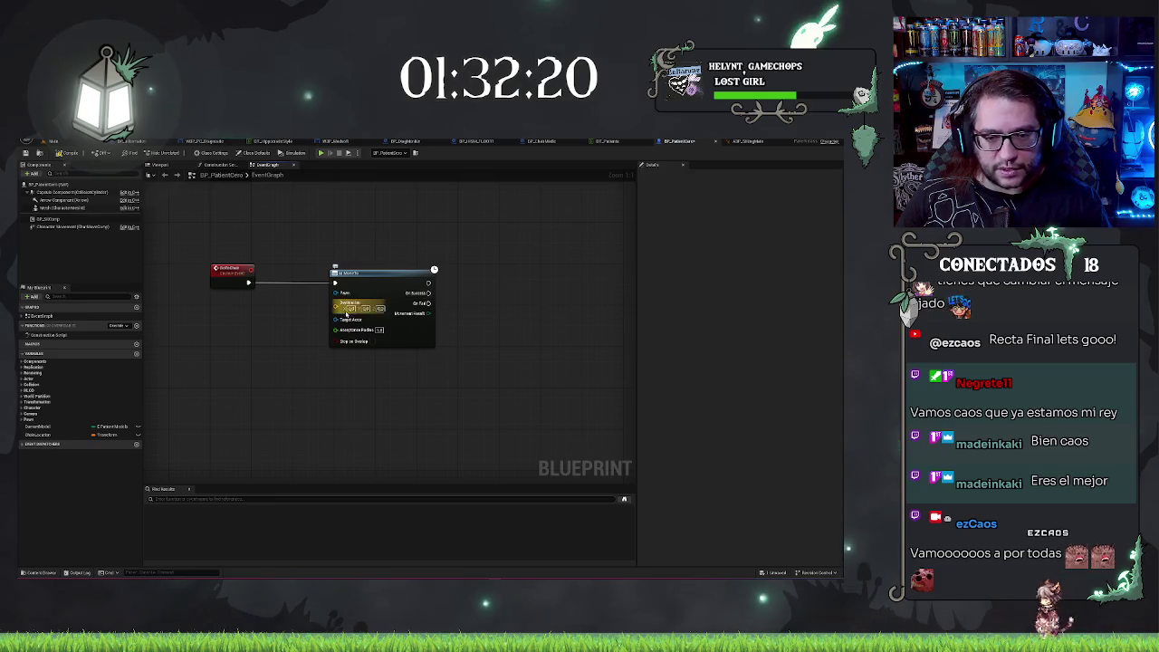
pyautogui.moveTo(70, 432)
pyautogui.mouseDown()
pyautogui.moveTo(237, 337)
pyautogui.moveTo(335, 302)
pyautogui.mouseUp()
pyautogui.rightClick(237, 341)
pyautogui.click(253, 367)
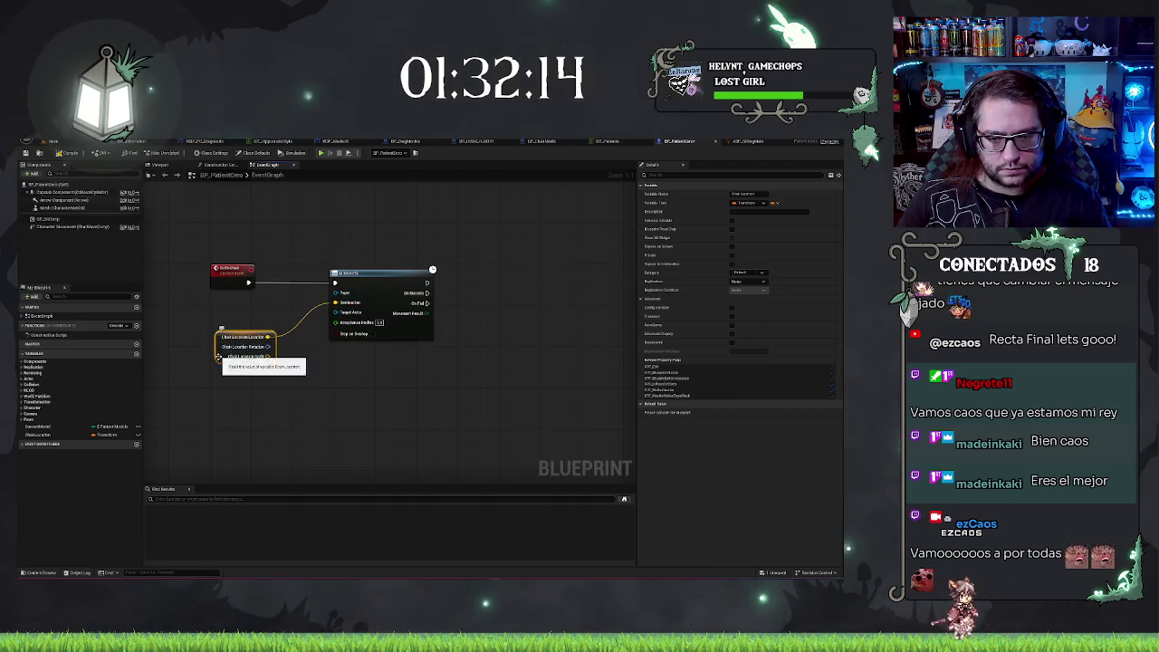
pyautogui.moveTo(221, 361)
pyautogui.mouseDown()
pyautogui.moveTo(238, 344)
pyautogui.moveTo(241, 358)
pyautogui.mouseUp()
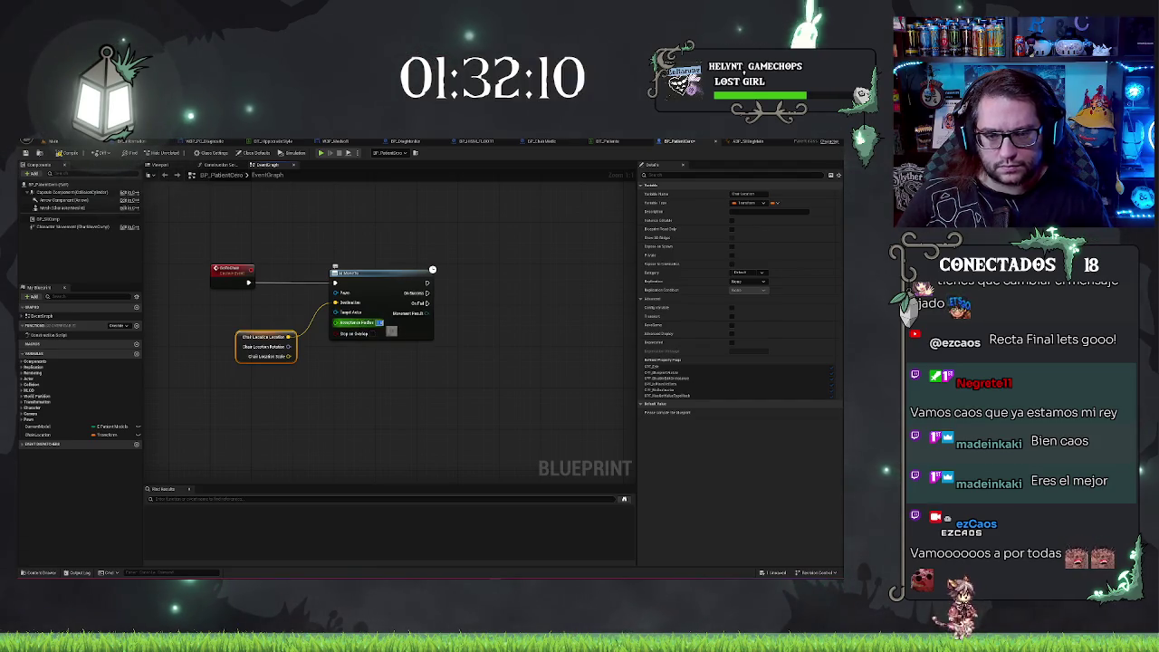
pyautogui.click(379, 391)
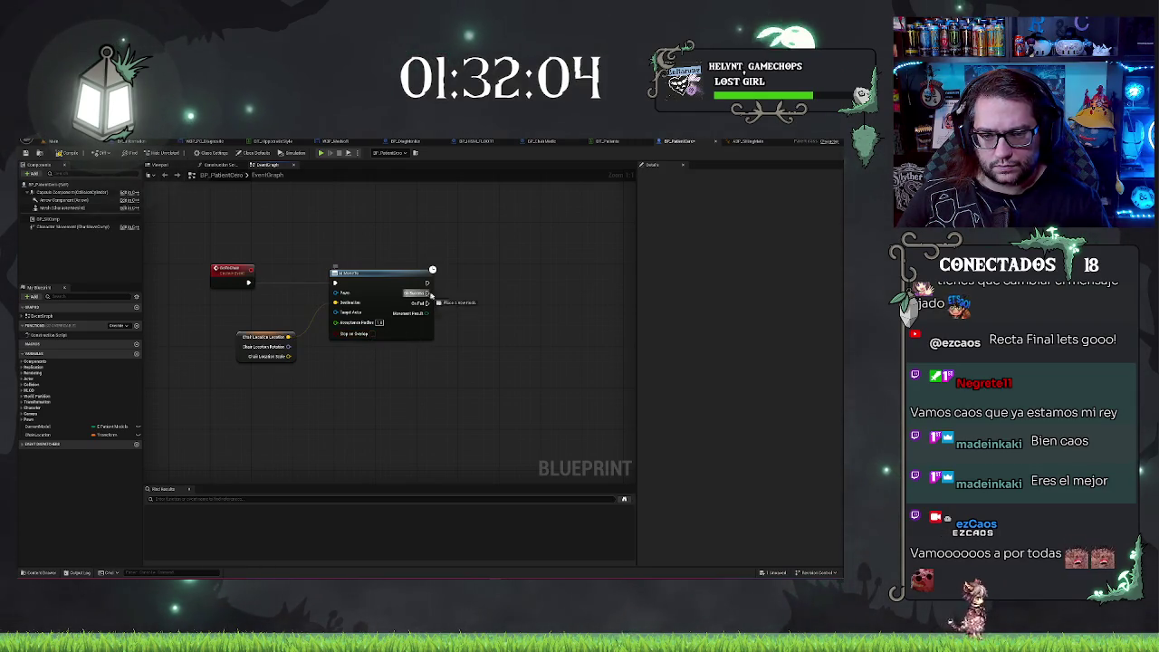
pyautogui.moveTo(431, 295); pyautogui.dragTo(501, 297)
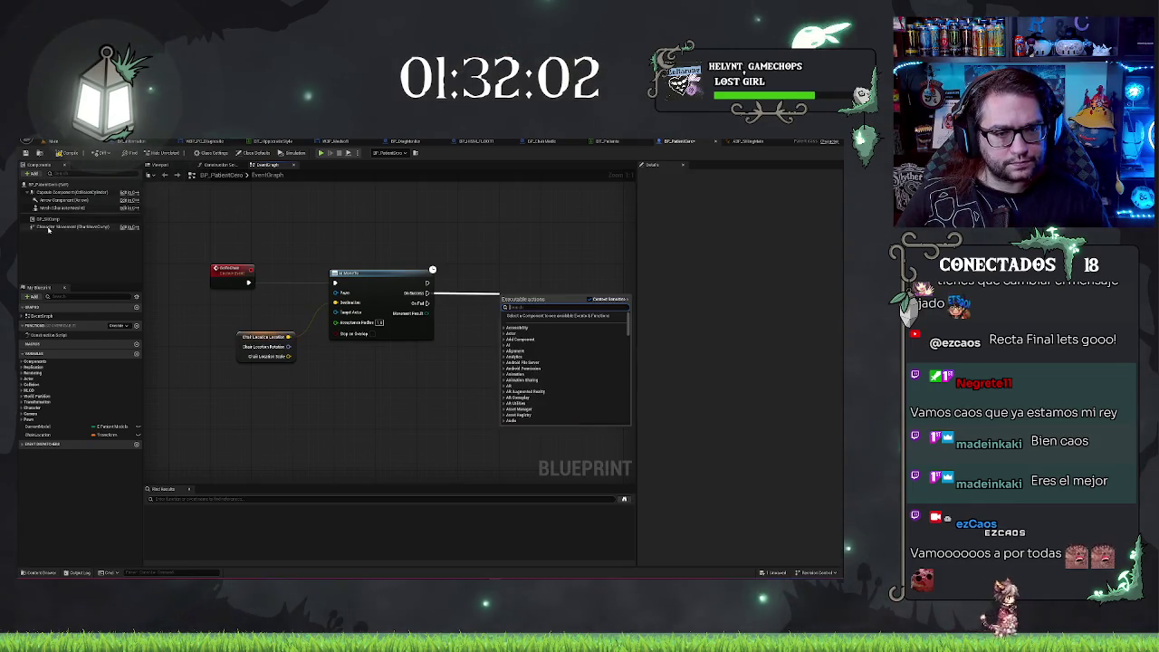
pyautogui.moveTo(44, 223); pyautogui.dragTo(433, 374)
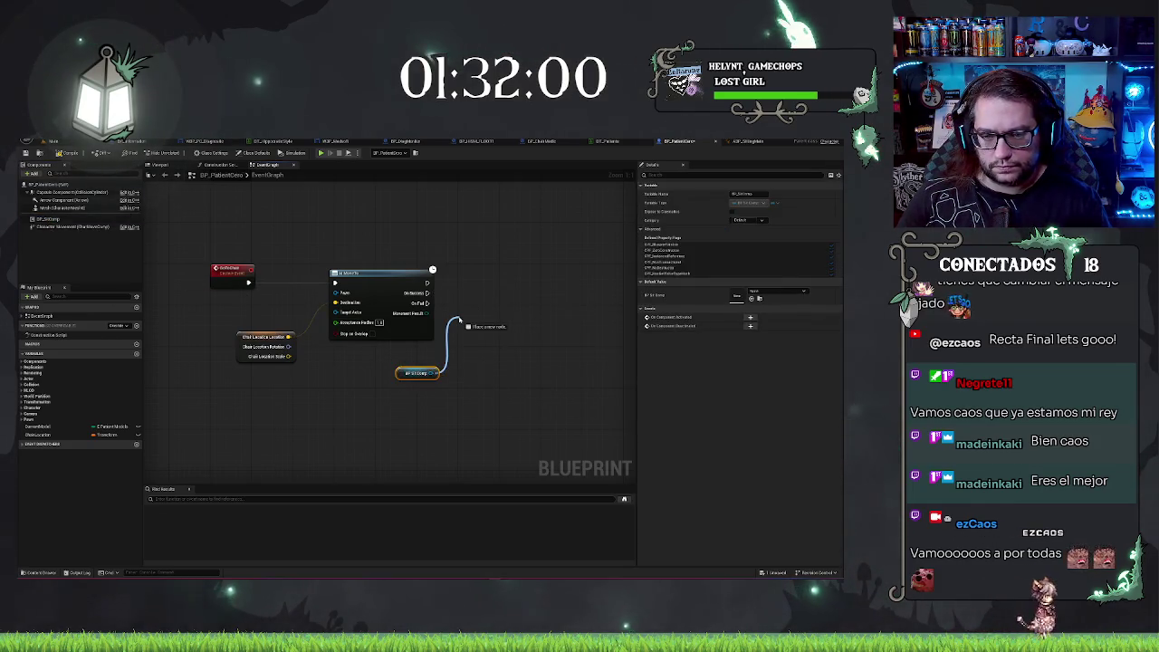
pyautogui.moveTo(459, 320); pyautogui.dragTo(460, 321)
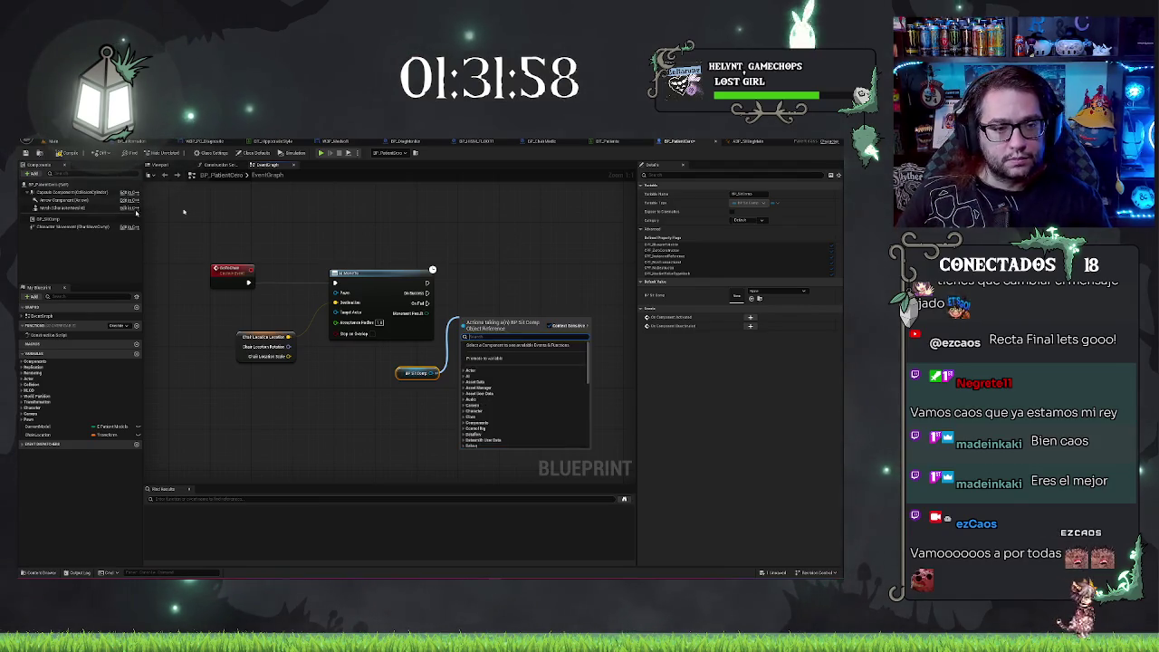
pyautogui.click(487, 368)
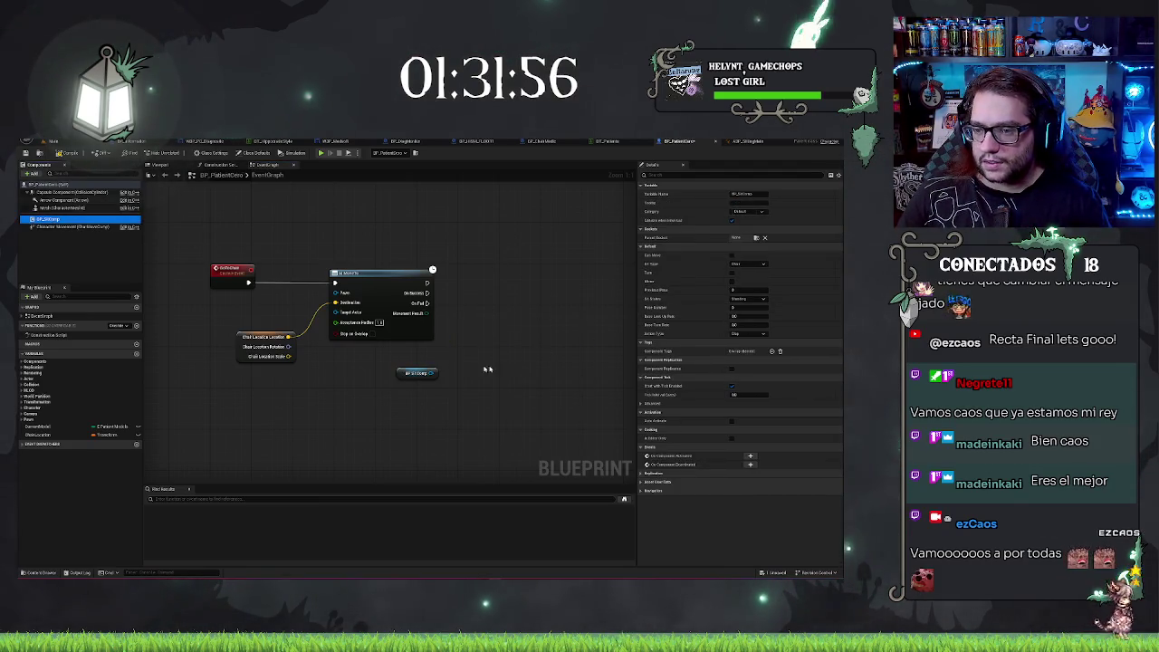
pyautogui.moveTo(432, 373); pyautogui.dragTo(461, 360)
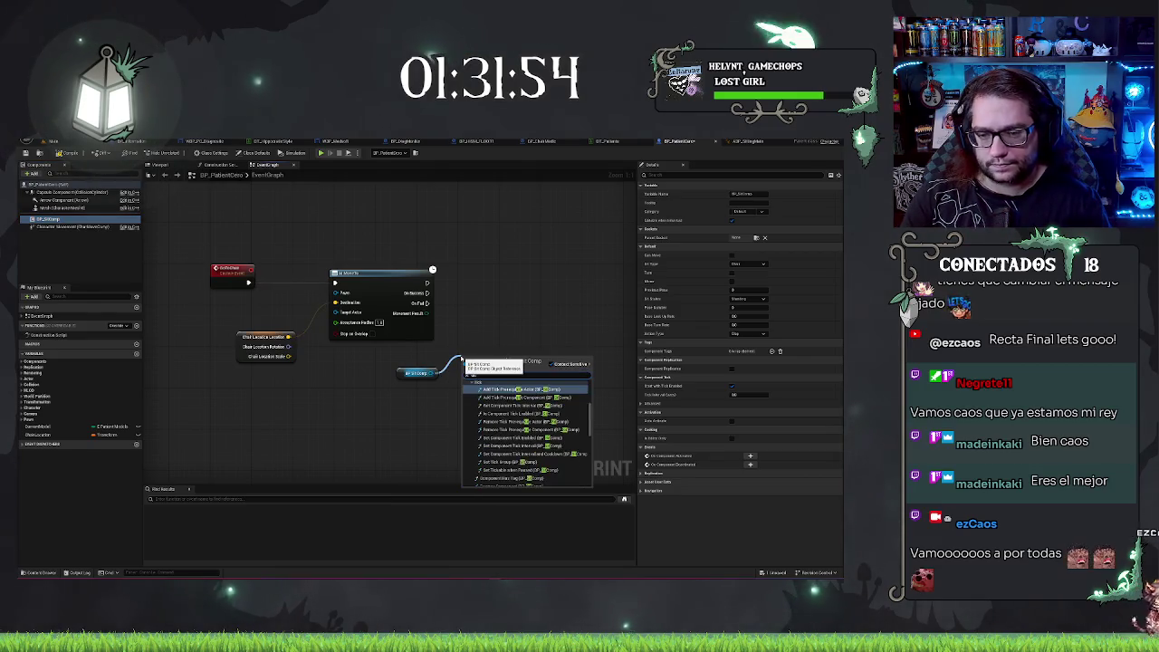
pyautogui.write('ting')
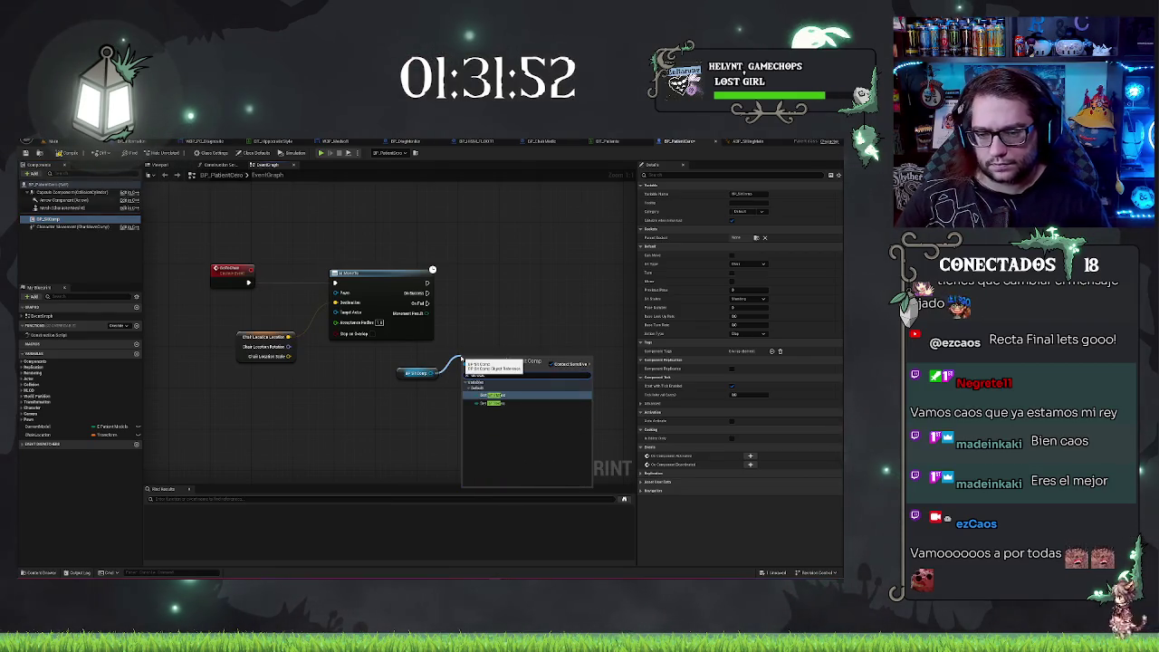
pyautogui.click(489, 402)
pyautogui.click(516, 376)
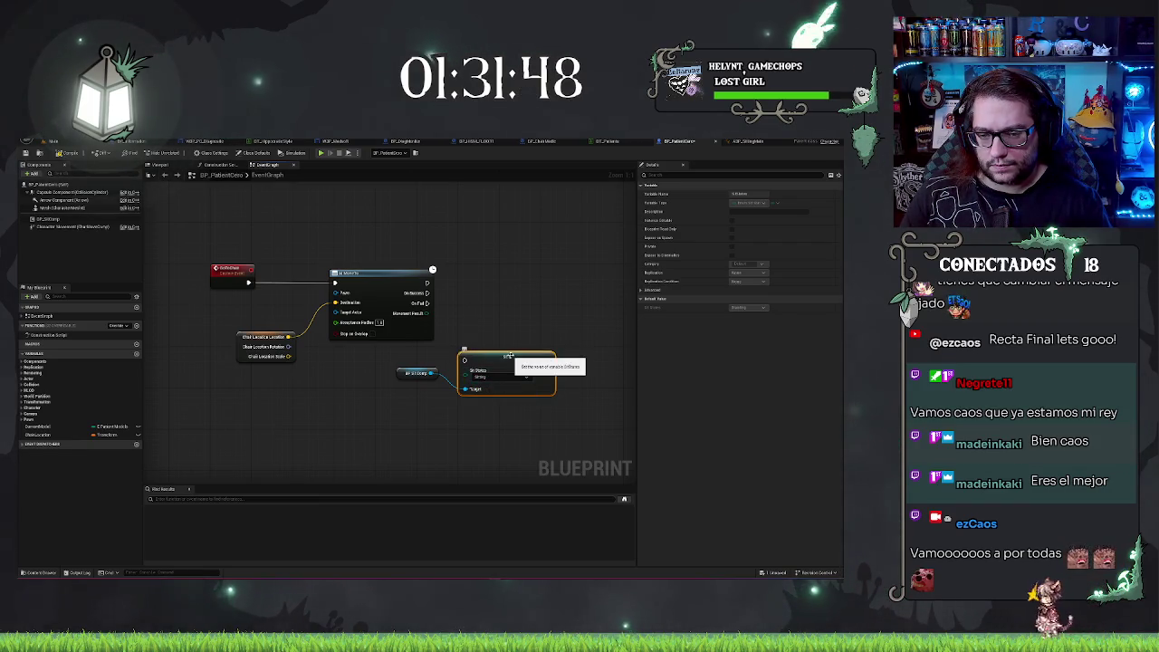
pyautogui.moveTo(508, 356)
pyautogui.mouseDown()
pyautogui.moveTo(504, 315)
pyautogui.moveTo(484, 293)
pyautogui.mouseUp()
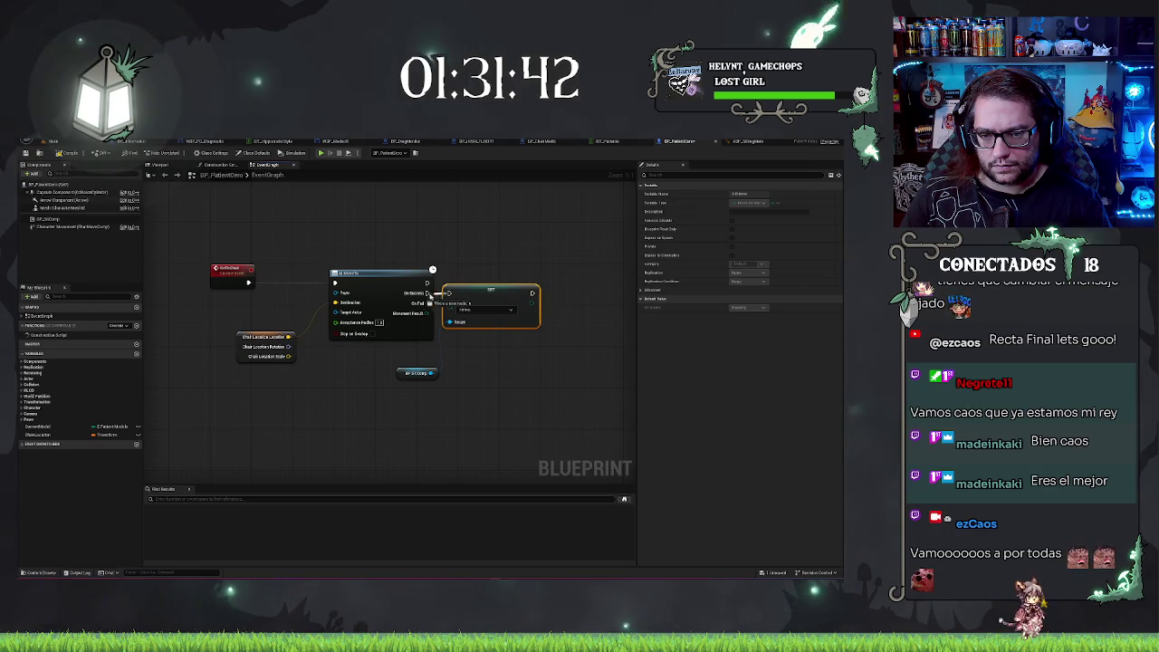
pyautogui.moveTo(486, 292); pyautogui.dragTo(497, 292)
pyautogui.click(489, 269)
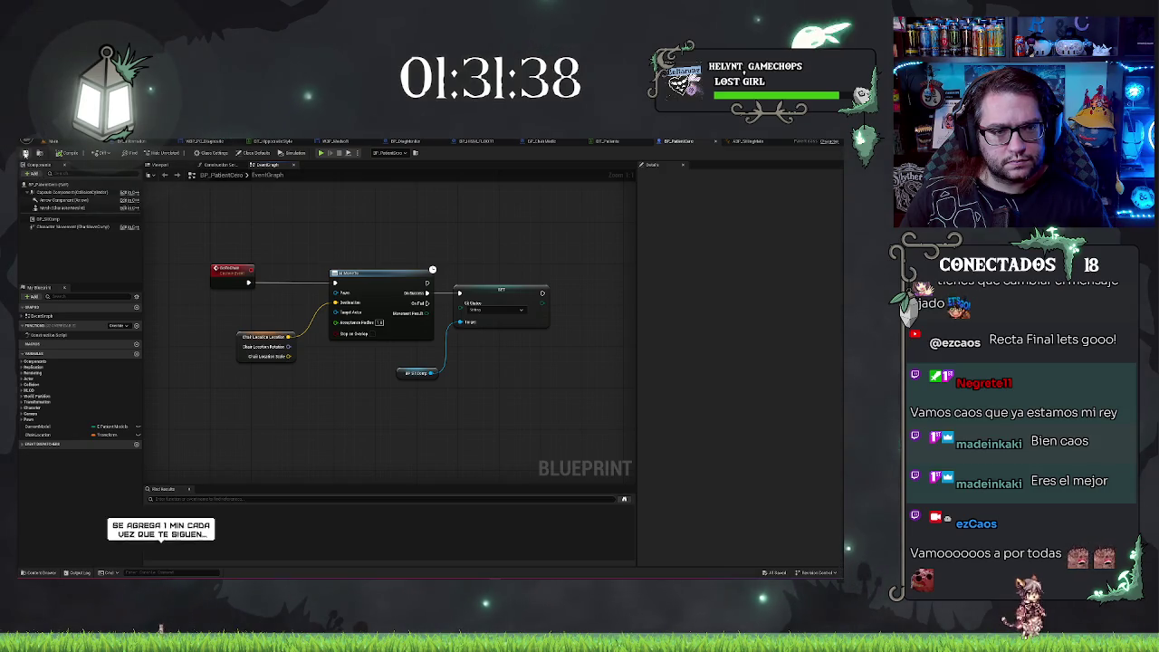
pyautogui.moveTo(344, 216); pyautogui.dragTo(383, 243)
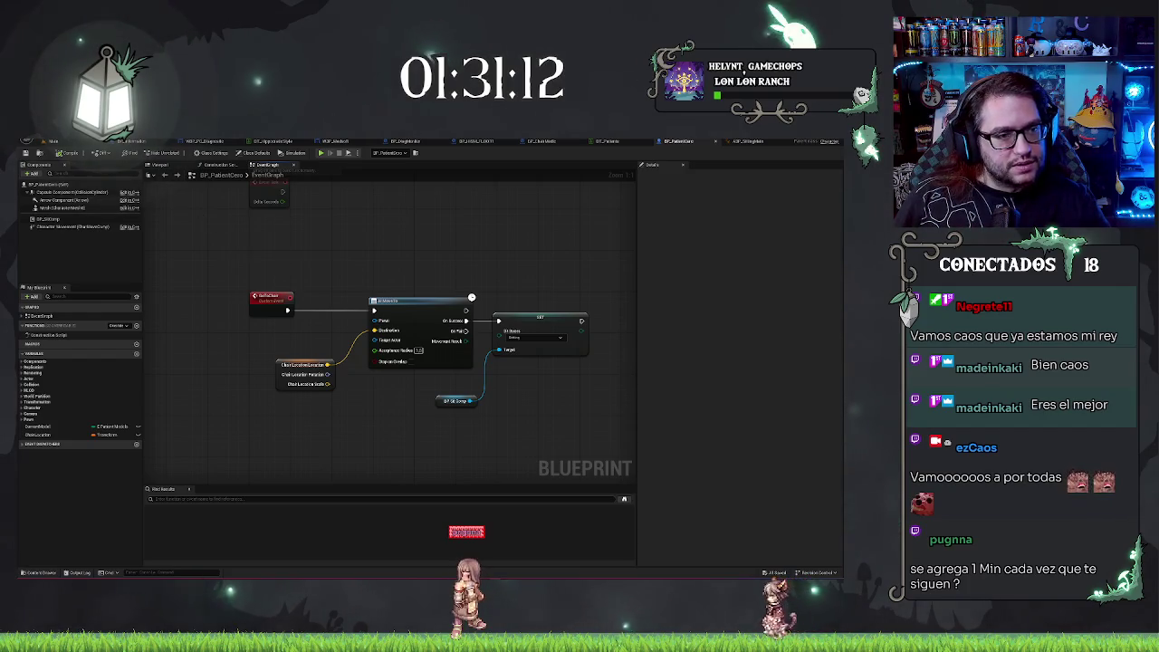
pyautogui.moveTo(380, 243); pyautogui.dragTo(356, 246)
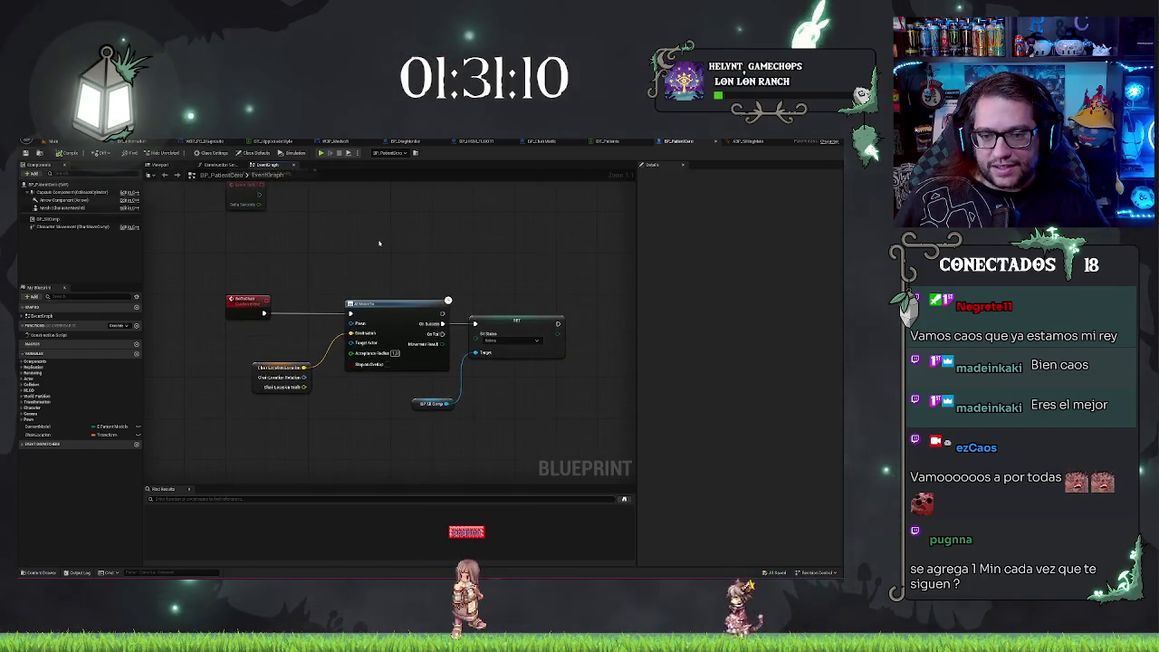
pyautogui.moveTo(579, 245); pyautogui.dragTo(596, 237)
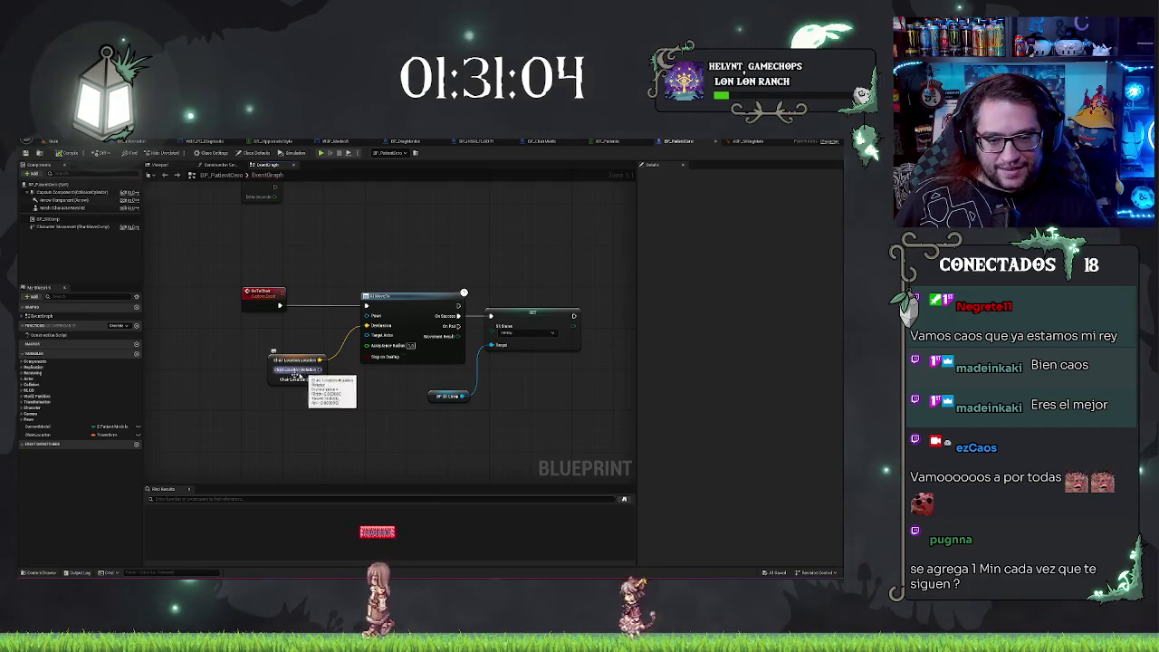
pyautogui.click(55, 435)
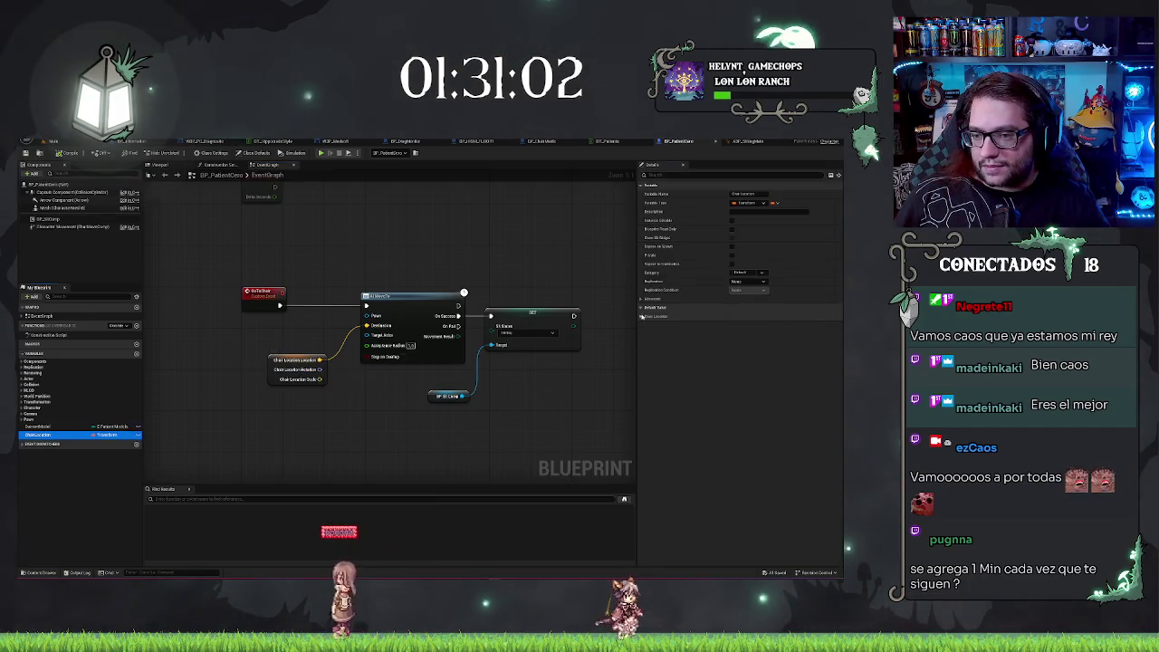
# Set ChairLocation's default Rotation Z to 90.
pyautogui.click(642, 316)
pyautogui.click(805, 333)
pyautogui.write('90')
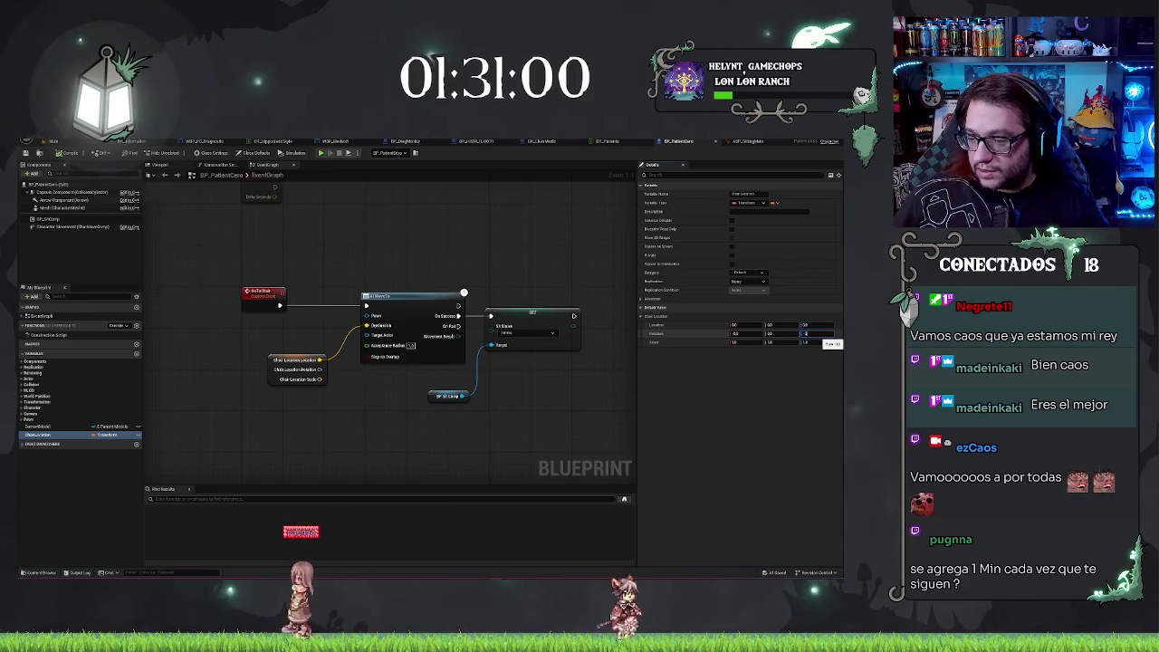
pyautogui.press('Return')
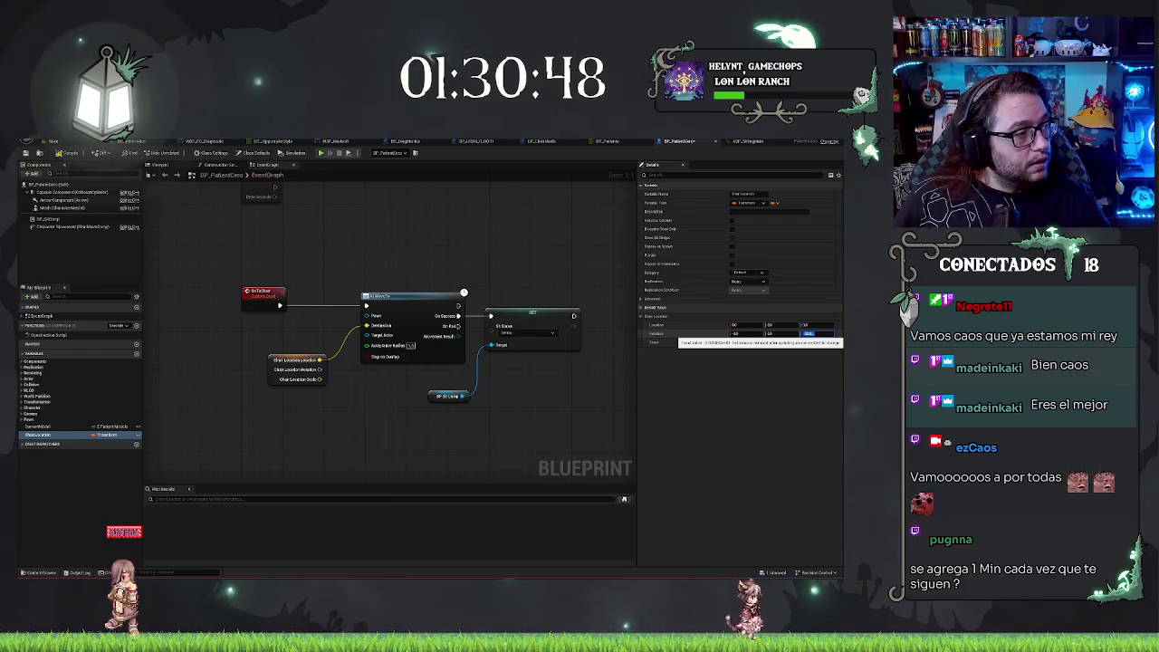
pyautogui.write('90')
pyautogui.press('Return')
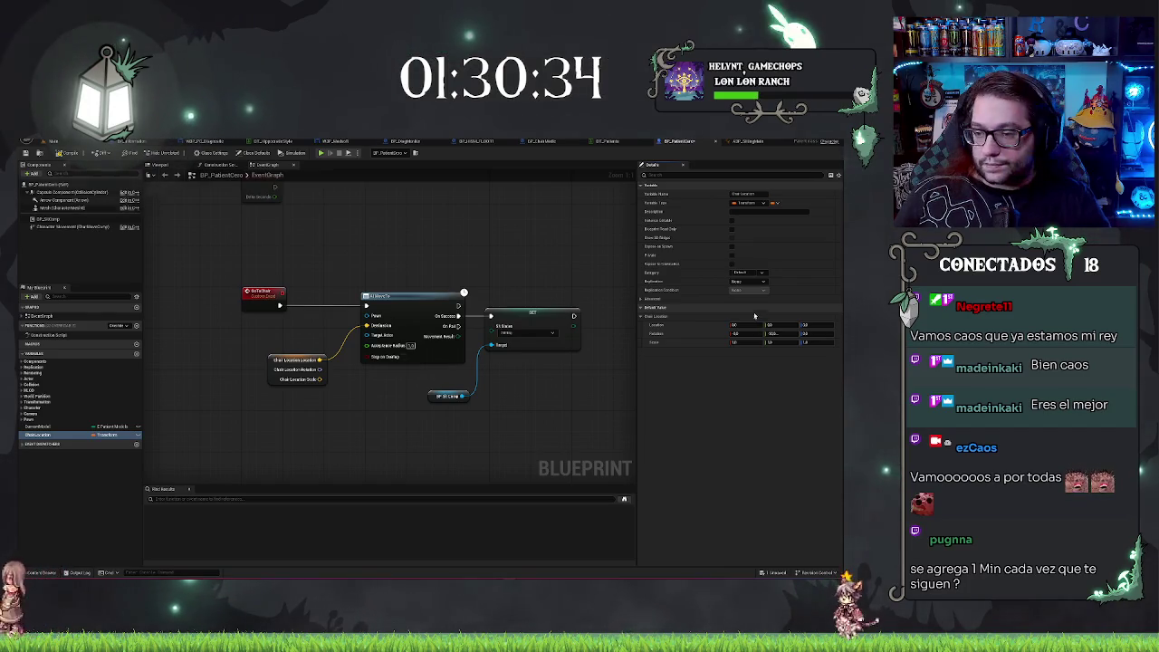
# Set default Location X to 4453.66 and Y to about 1106, then save.
pyautogui.moveTo(756, 331); pyautogui.dragTo(796, 331)
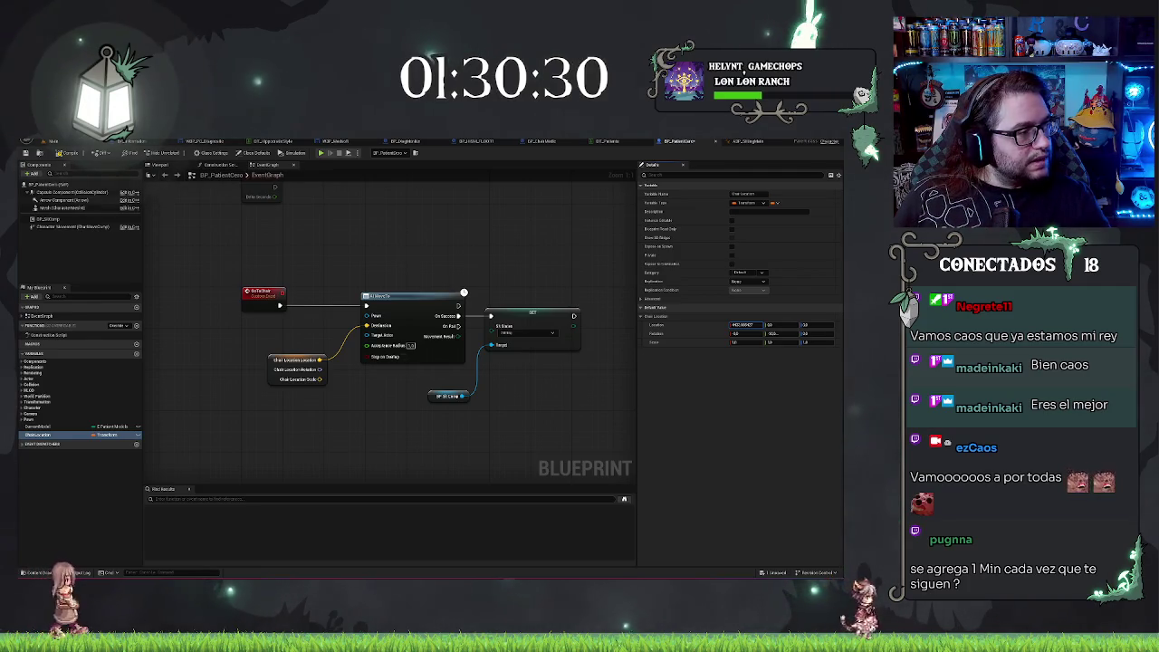
pyautogui.moveTo(781, 324); pyautogui.dragTo(814, 324)
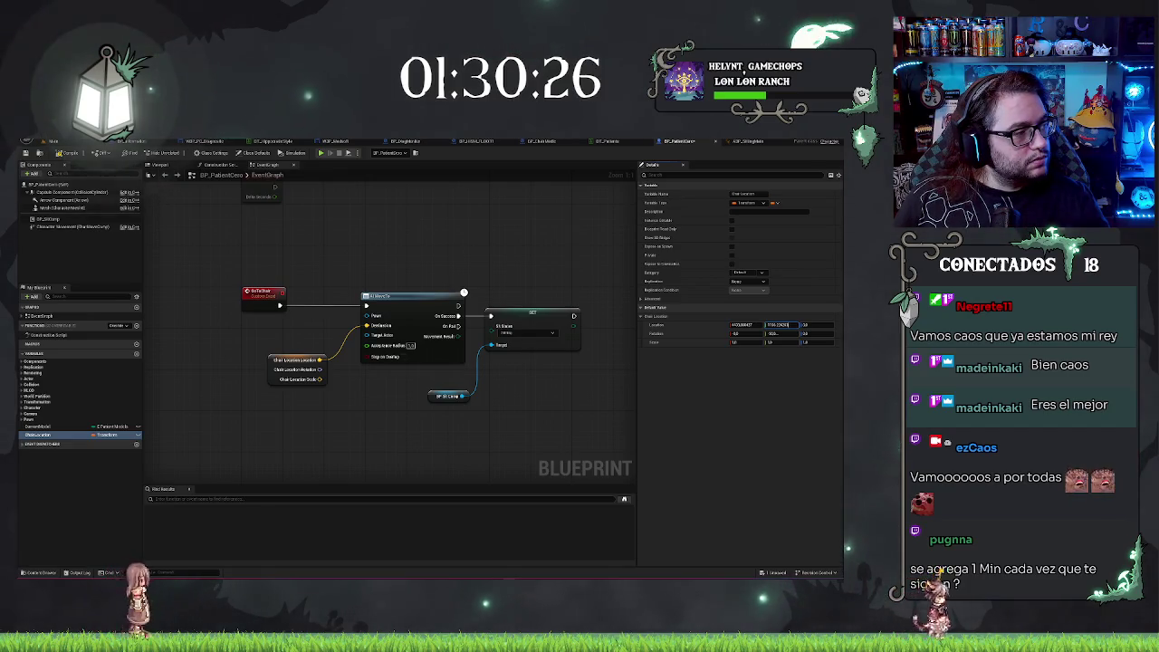
pyautogui.click(815, 324)
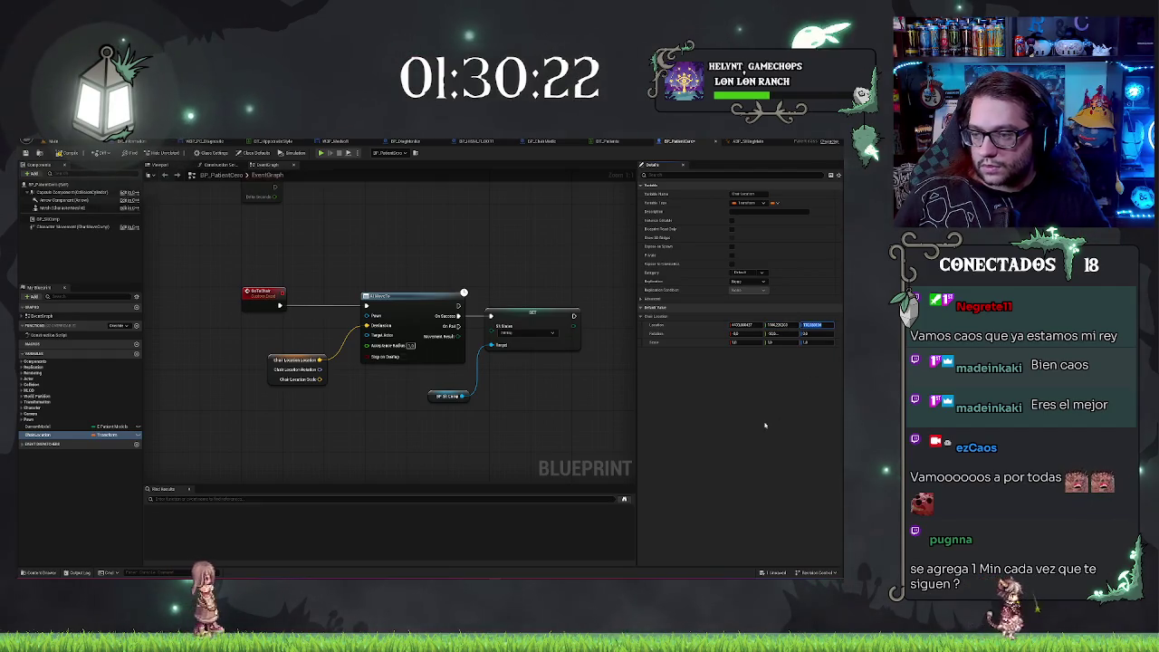
pyautogui.click(68, 153)
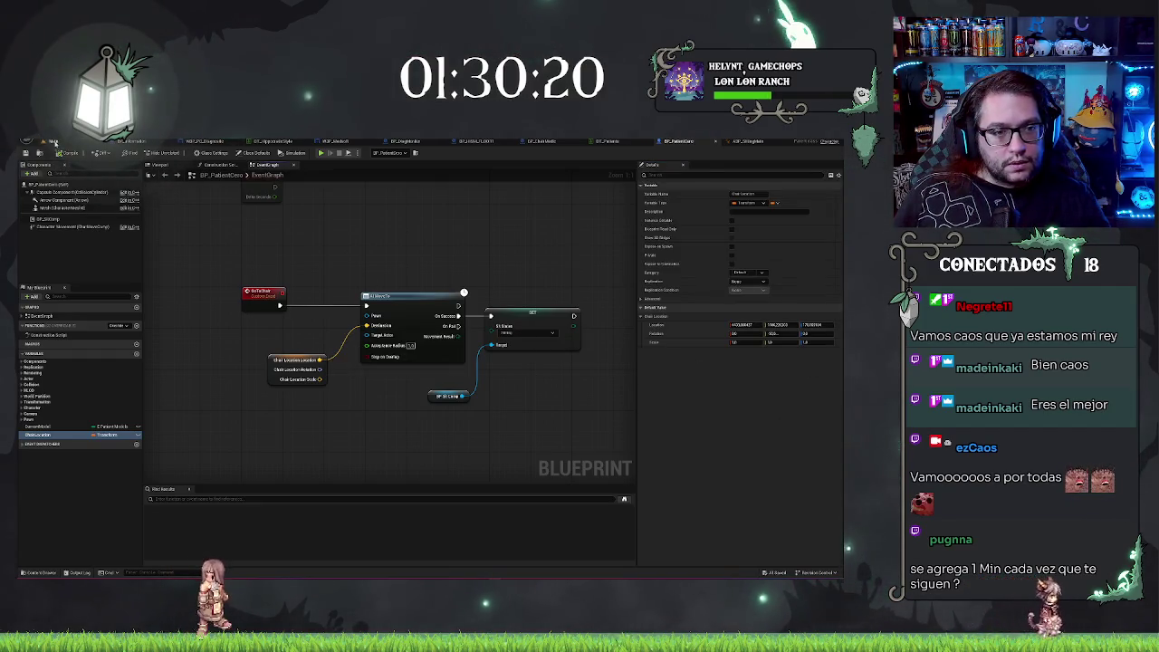
pyautogui.click(53, 141)
pyautogui.moveTo(412, 303); pyautogui.dragTo(307, 306)
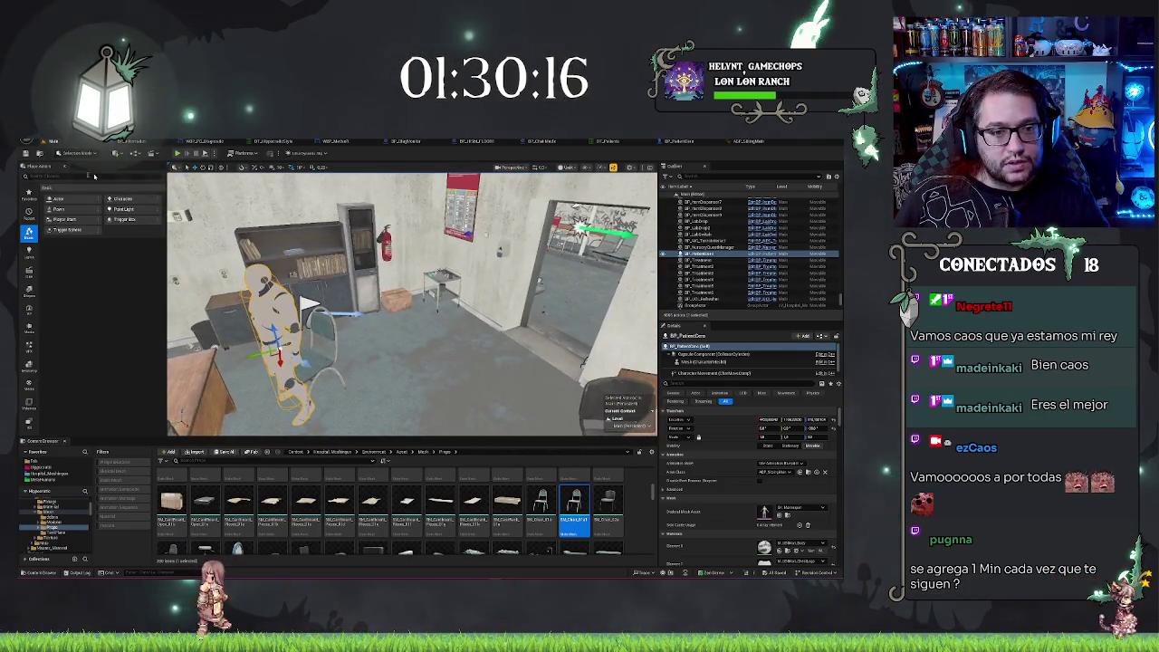
# Search 'nav' in Place Actors and drop a Nav Mesh Bounds Volume into the room.
pyautogui.write('nav')
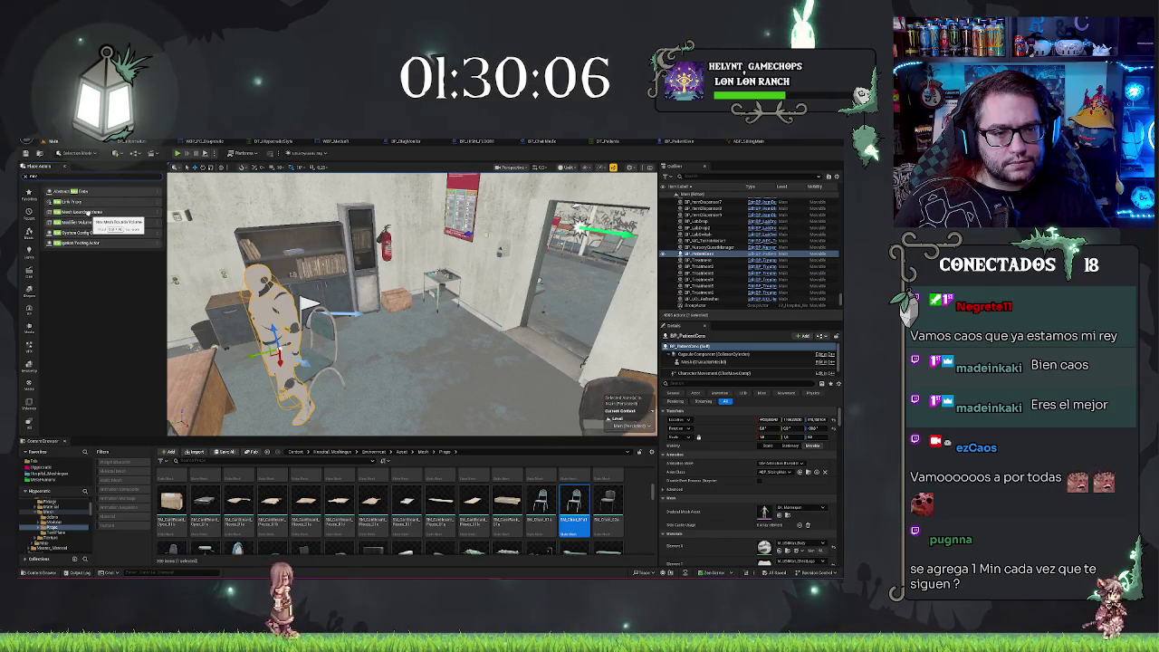
pyautogui.moveTo(87, 212); pyautogui.dragTo(471, 351)
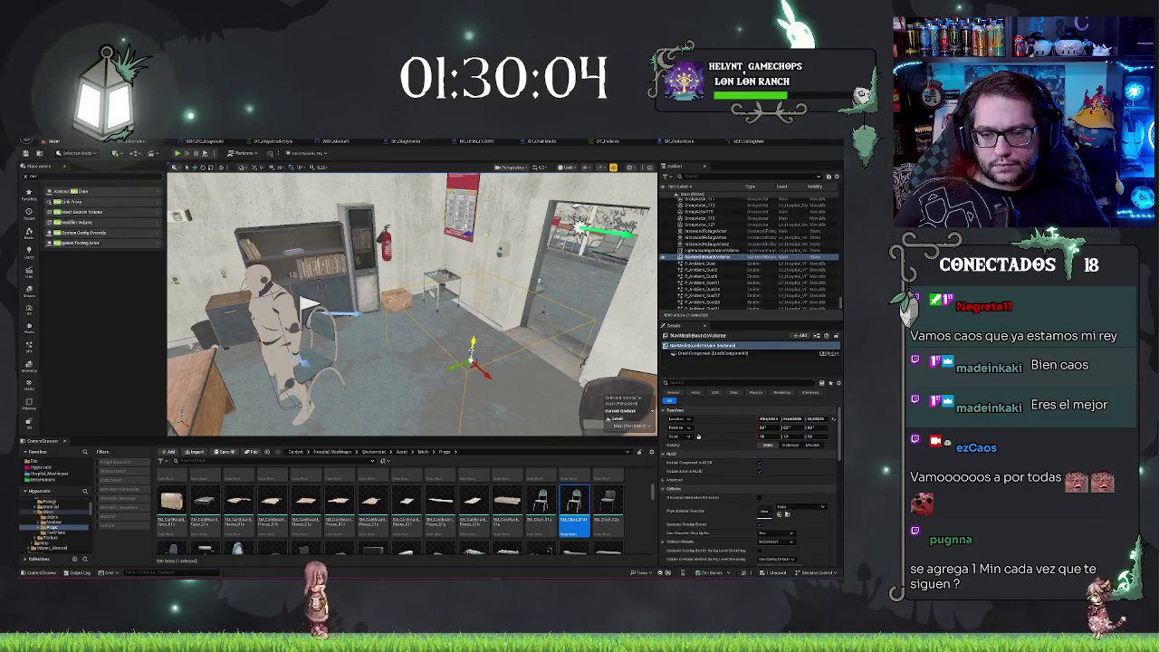
# Show the green navmesh, verify it reaches through the doorway, and start Play (Alt+P).
pyautogui.press('p')
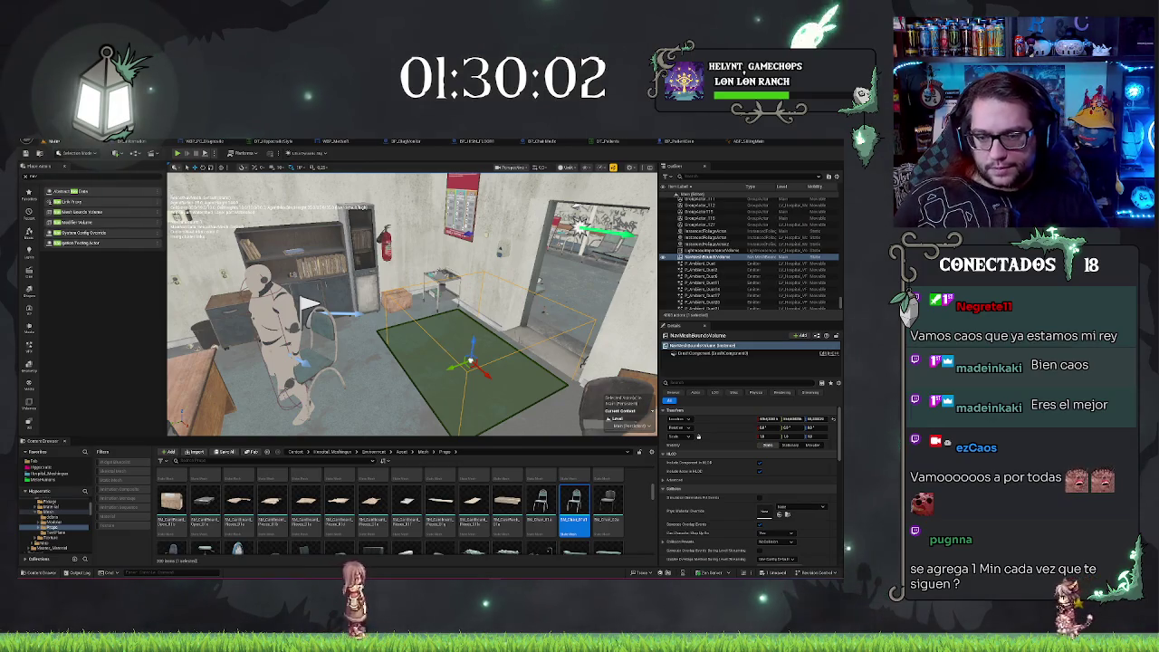
pyautogui.press('e')
pyautogui.press('w')
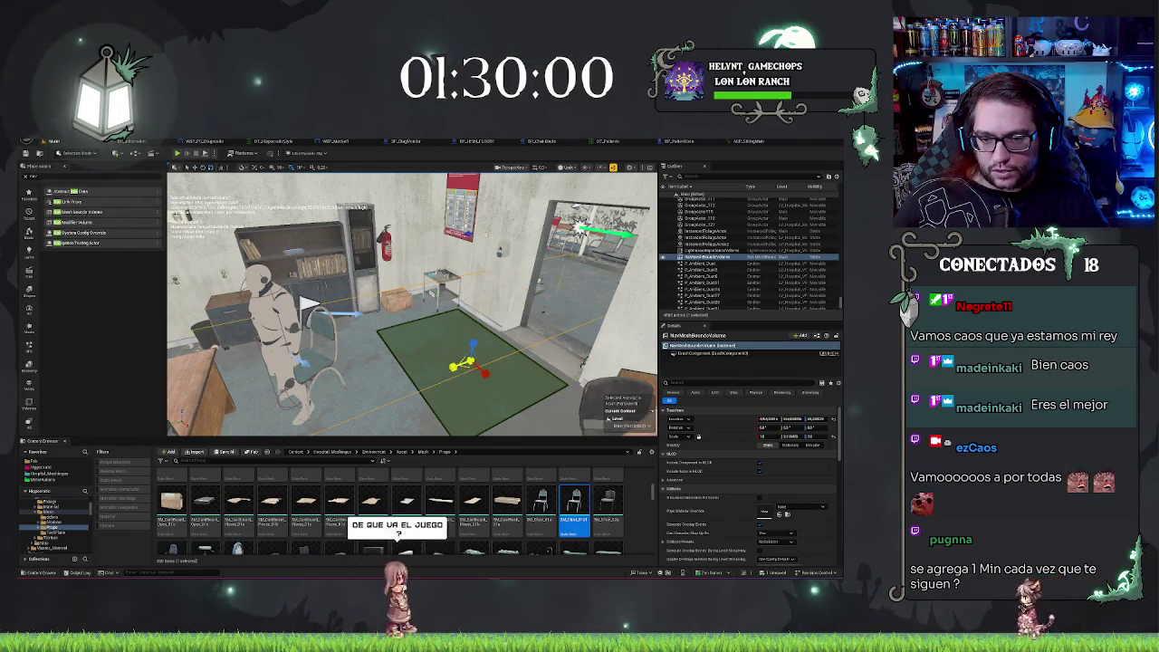
pyautogui.moveTo(307, 335)
pyautogui.mouseDown()
pyautogui.moveTo(212, 337)
pyautogui.moveTo(362, 339)
pyautogui.mouseUp()
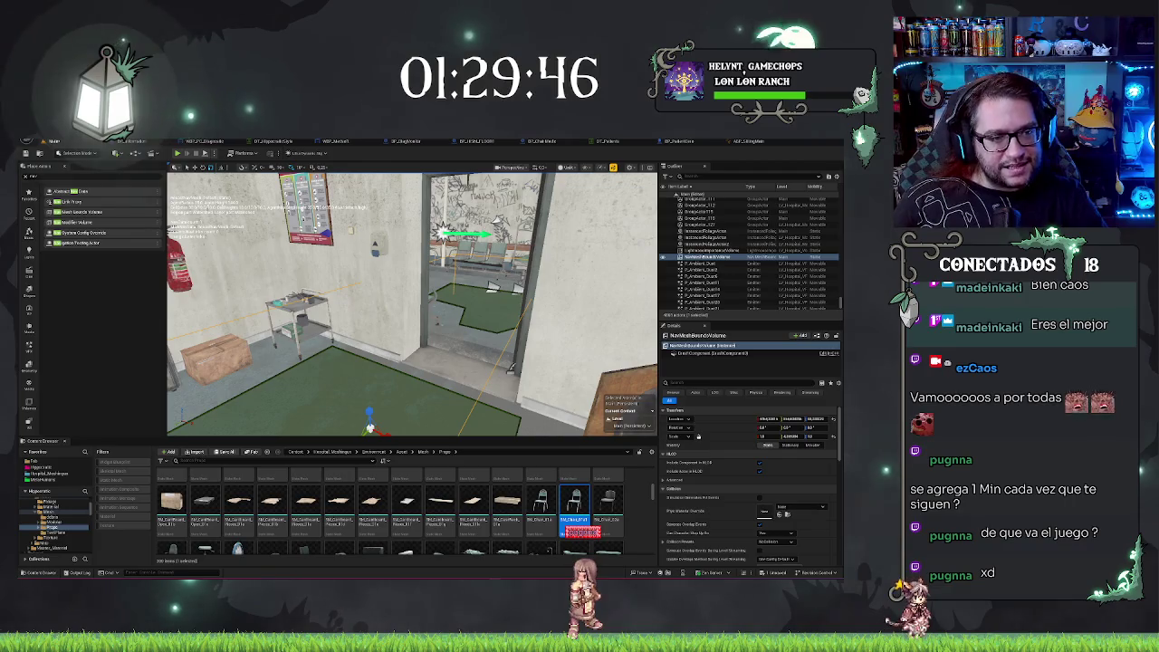
pyautogui.moveTo(407, 343); pyautogui.dragTo(398, 362)
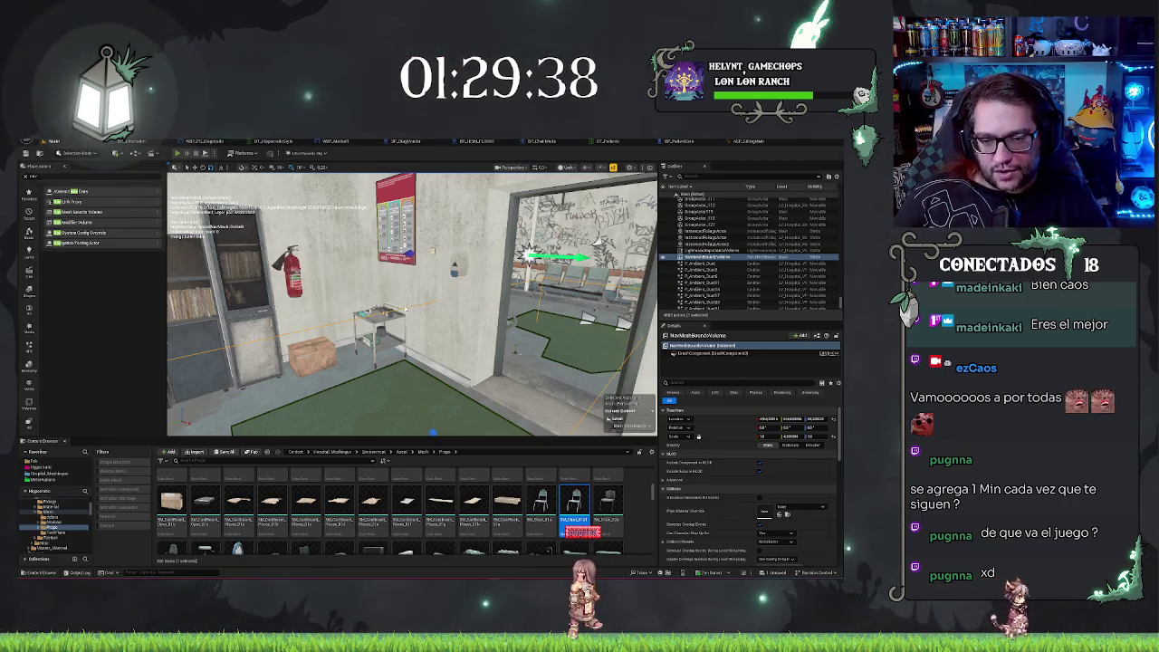
pyautogui.hotkey('alt', 'p')
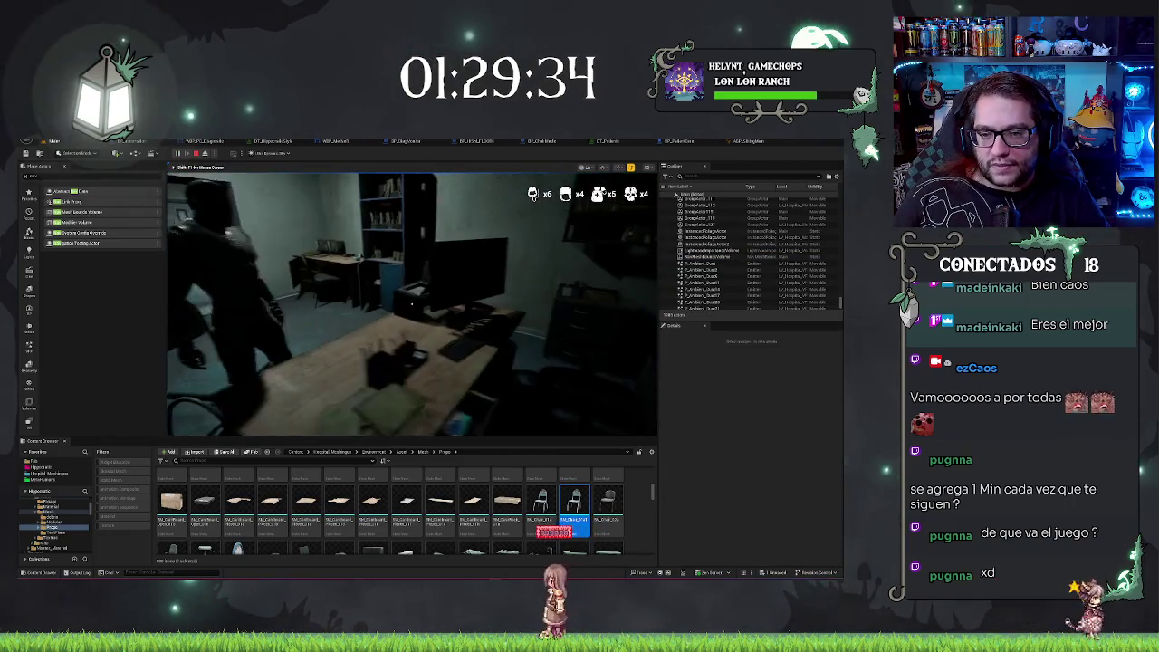
# Walk through the hallways and lit corridor to the patient, then accept their dialogue offer.
pyautogui.press('w')
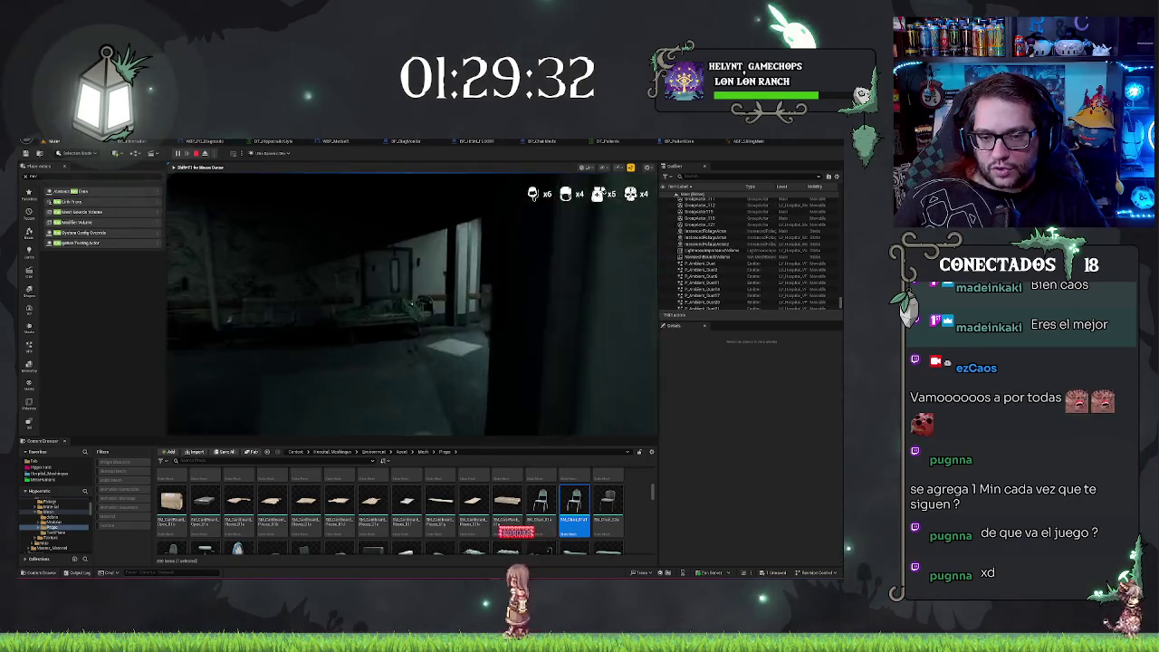
pyautogui.press('w')
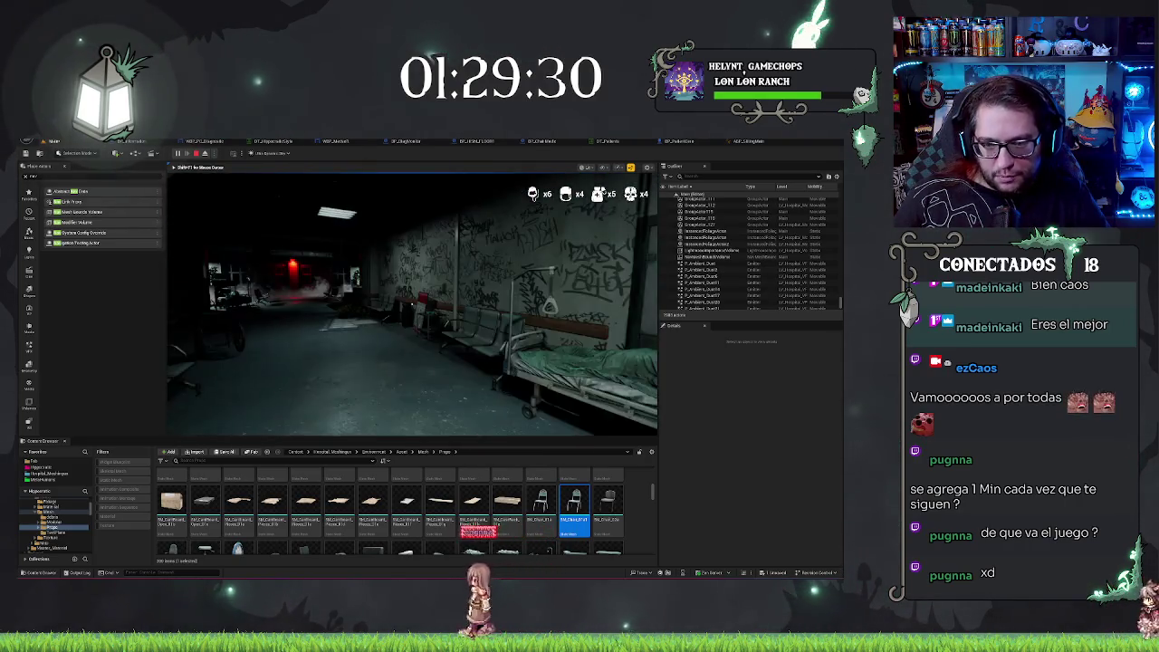
pyautogui.press('w')
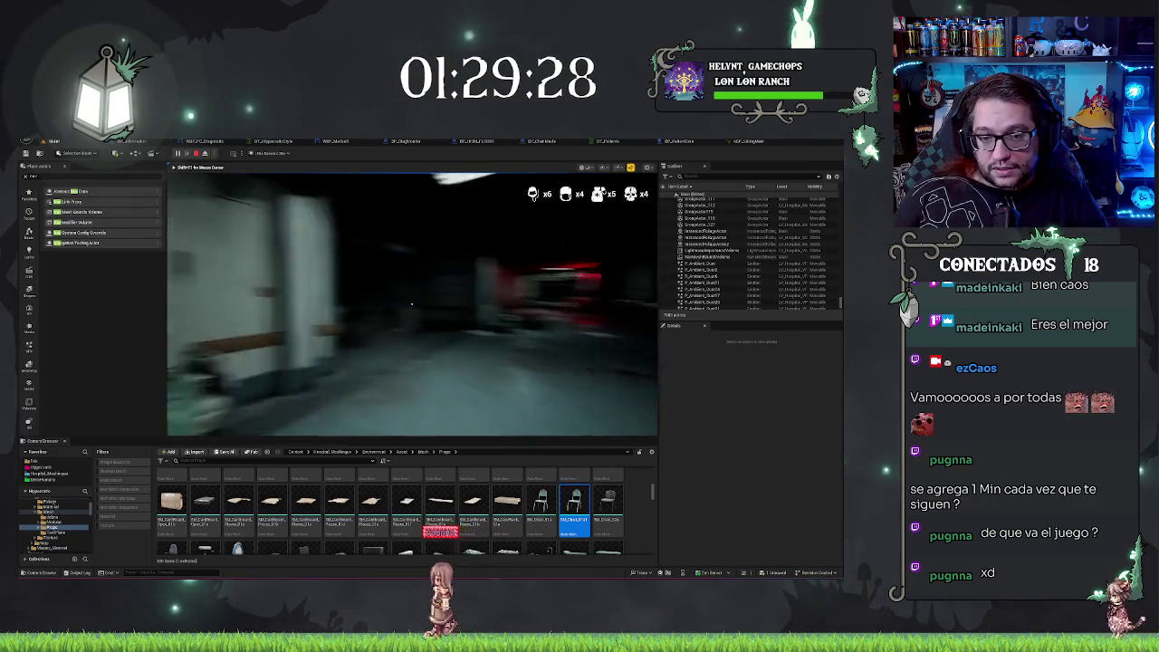
pyautogui.press('w')
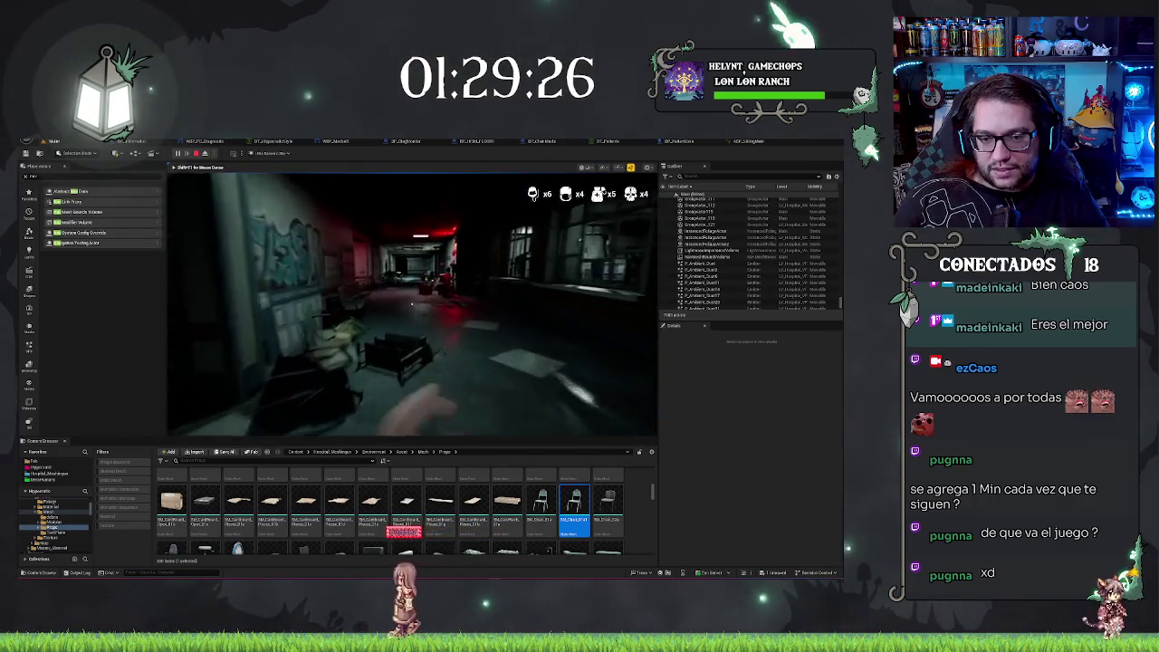
pyautogui.press('w')
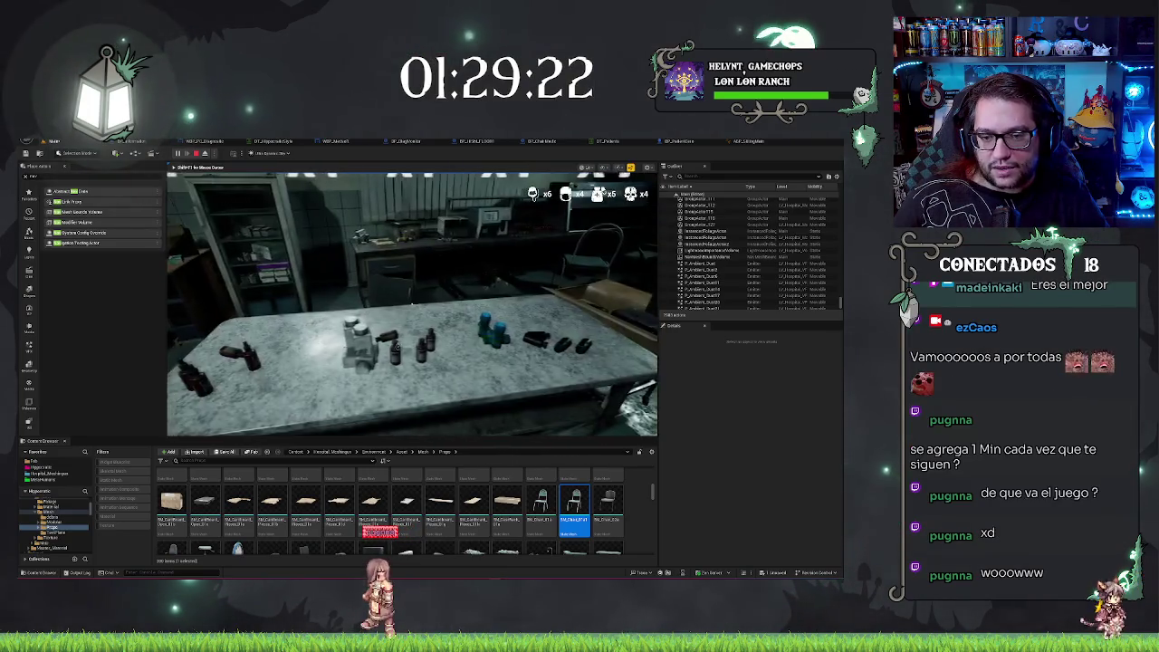
pyautogui.press('w')
pyautogui.press('w')
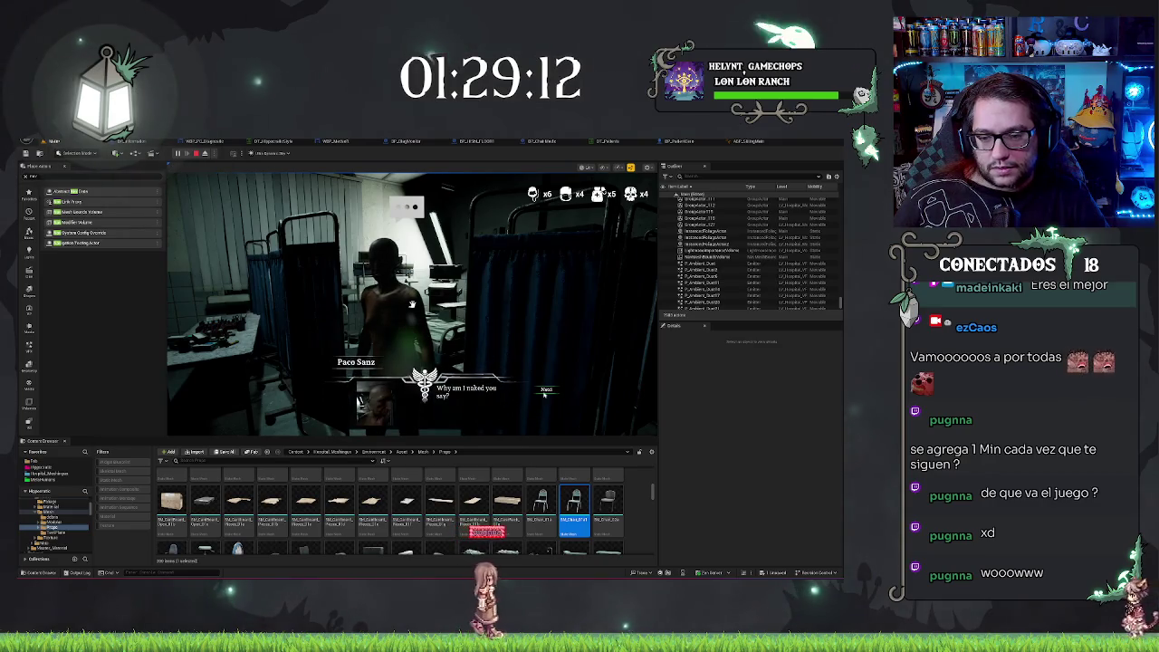
pyautogui.click(546, 401)
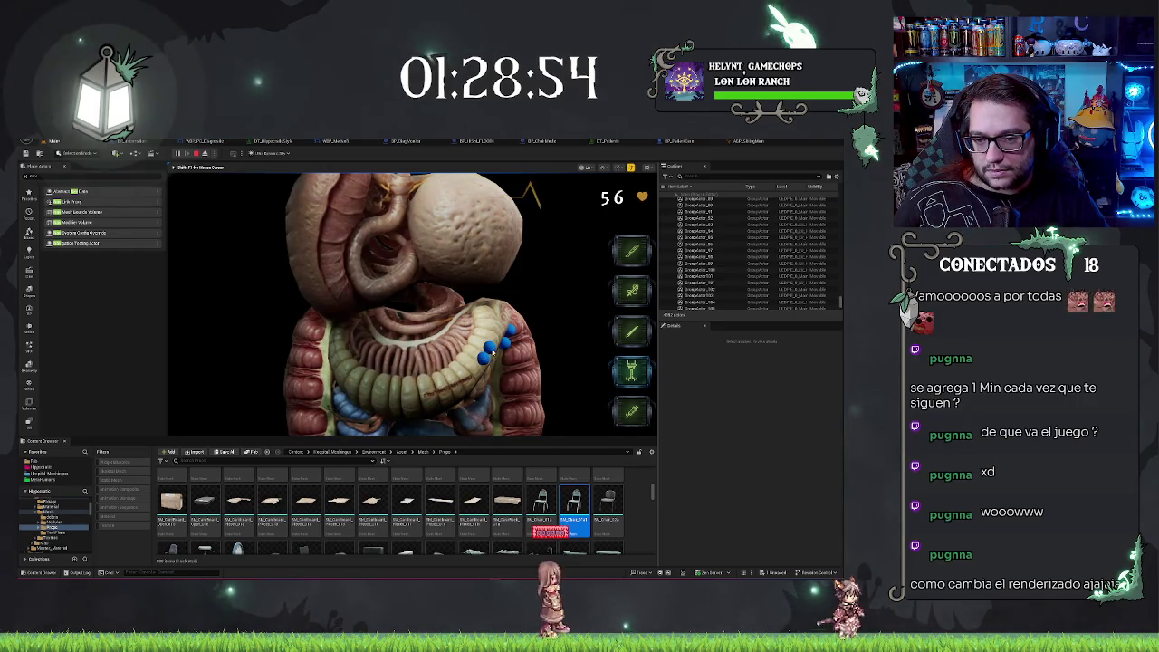
# Make two cuts at the marked intestine spots, switch surgical tool, and finish the surgery.
pyautogui.click(491, 353)
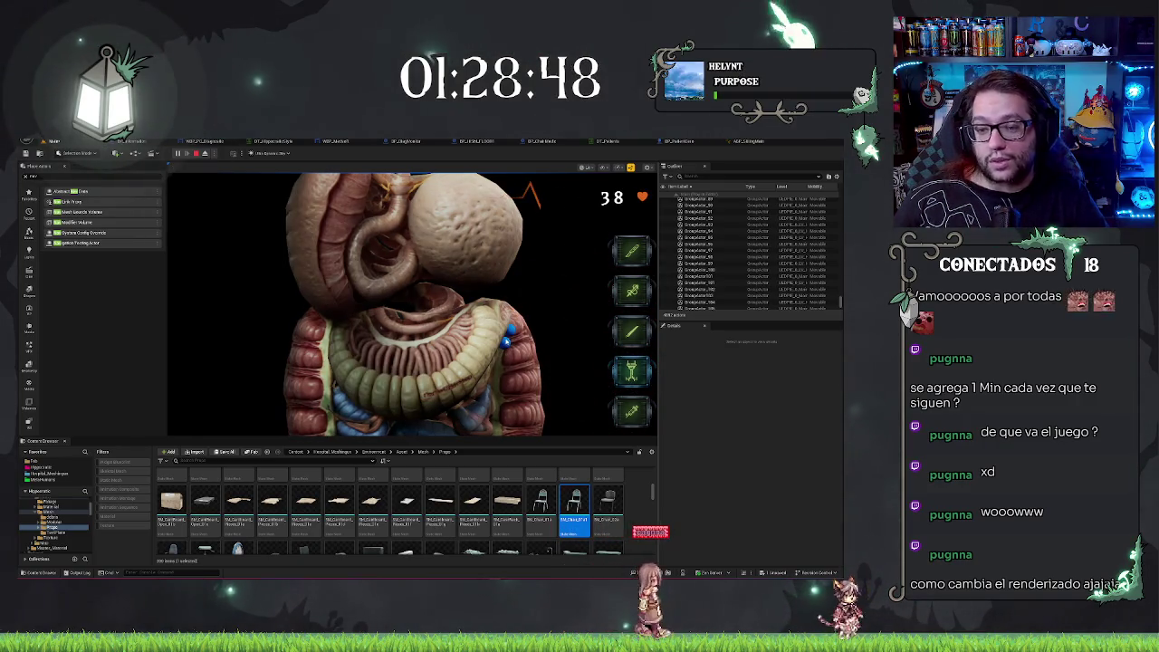
pyautogui.click(508, 340)
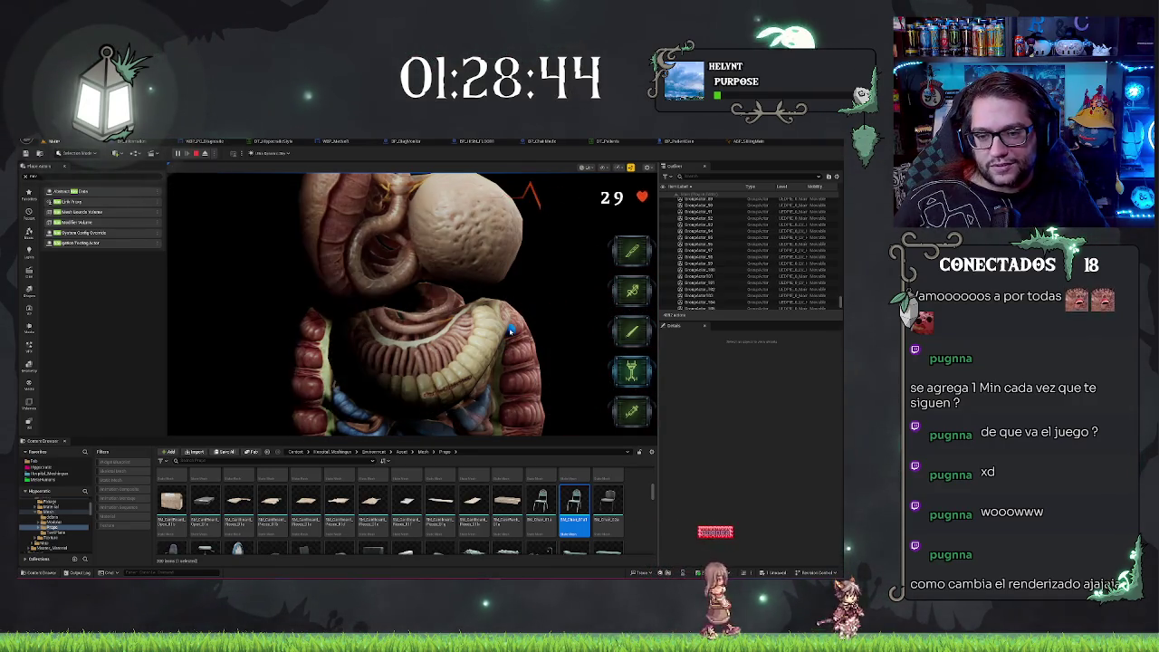
pyautogui.click(642, 294)
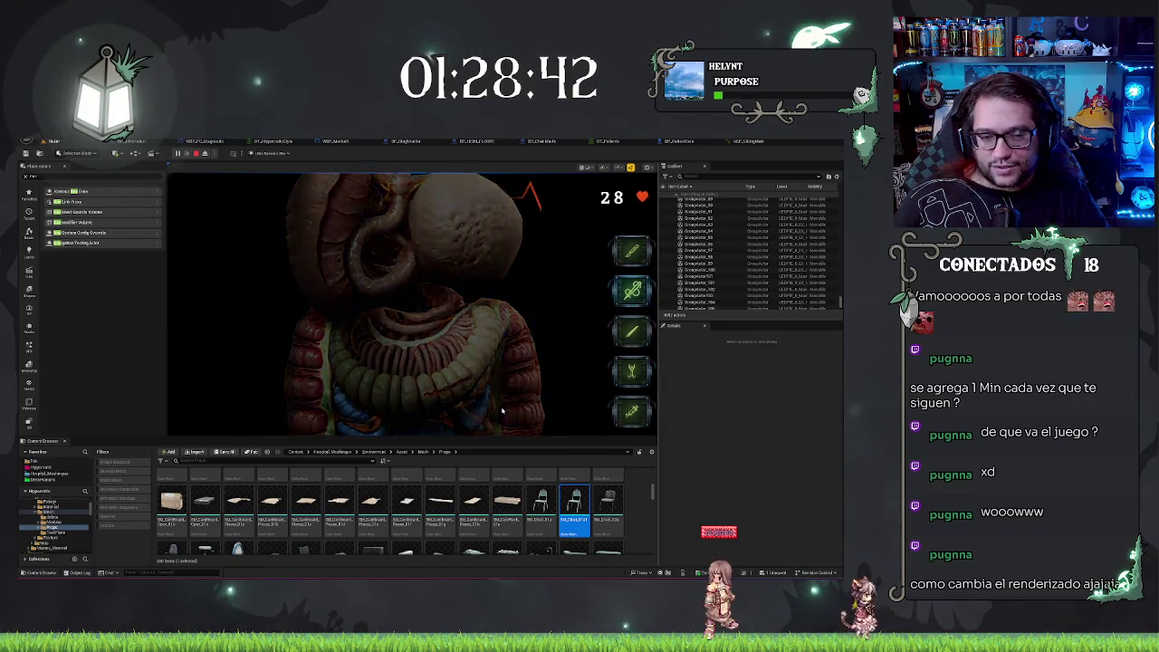
pyautogui.click(423, 379)
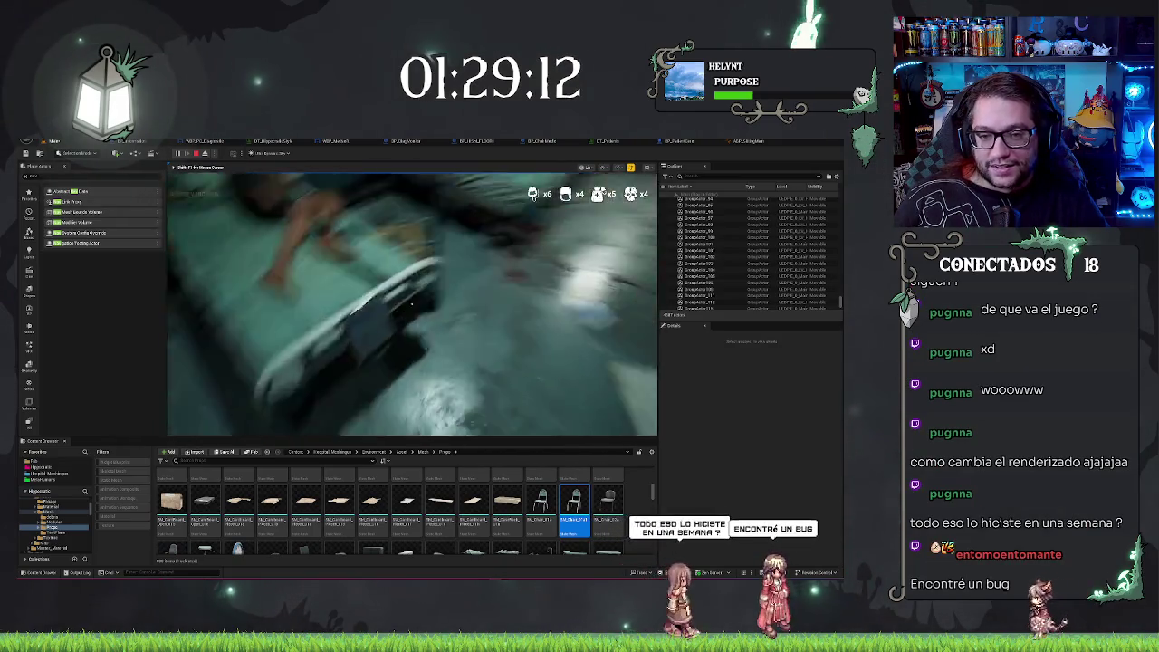
# Read the patient's clipboard request, view Current Medicines on the in-game computer, then stop the play test.
pyautogui.press('e')
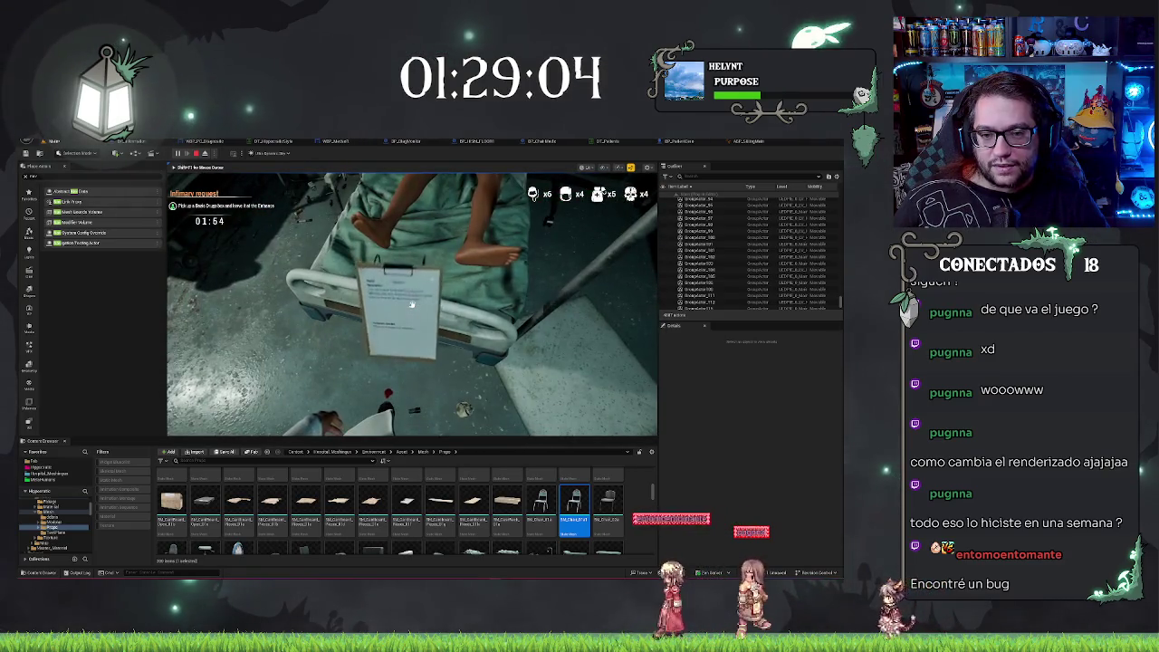
pyautogui.press('e')
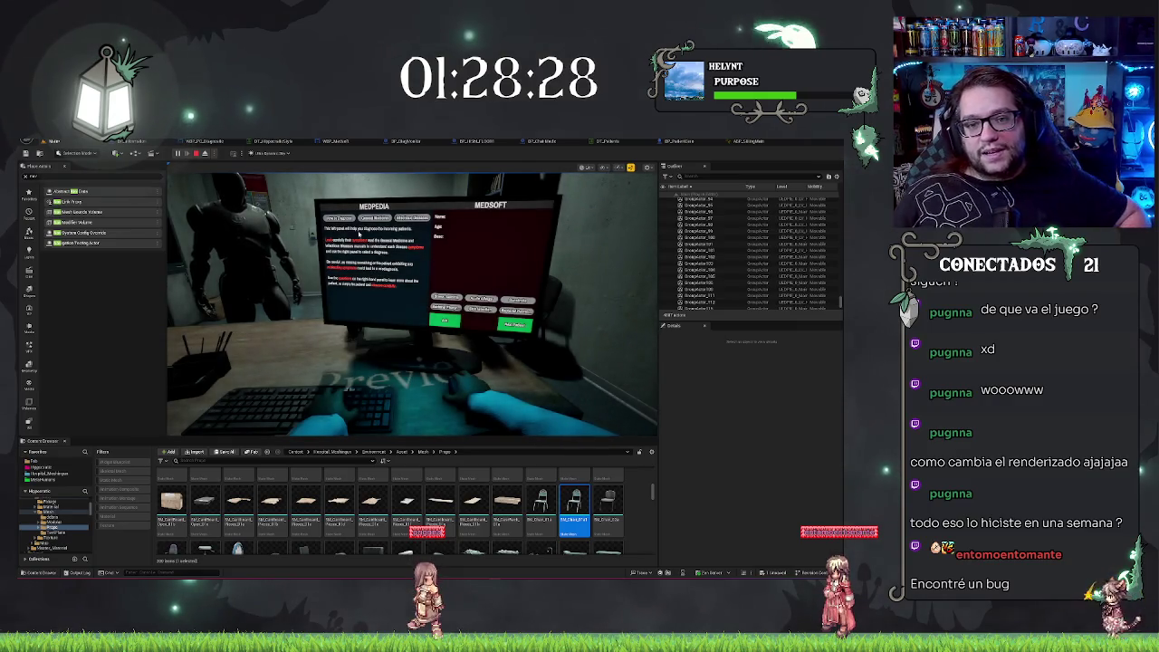
pyautogui.click(370, 220)
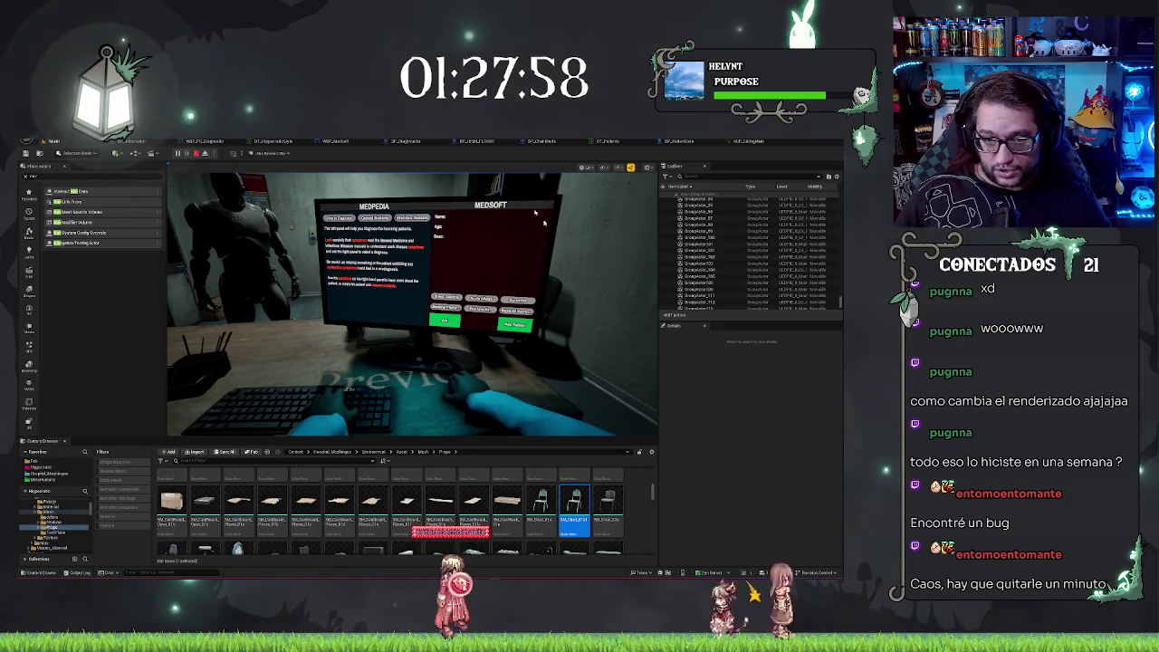
pyautogui.press('Escape')
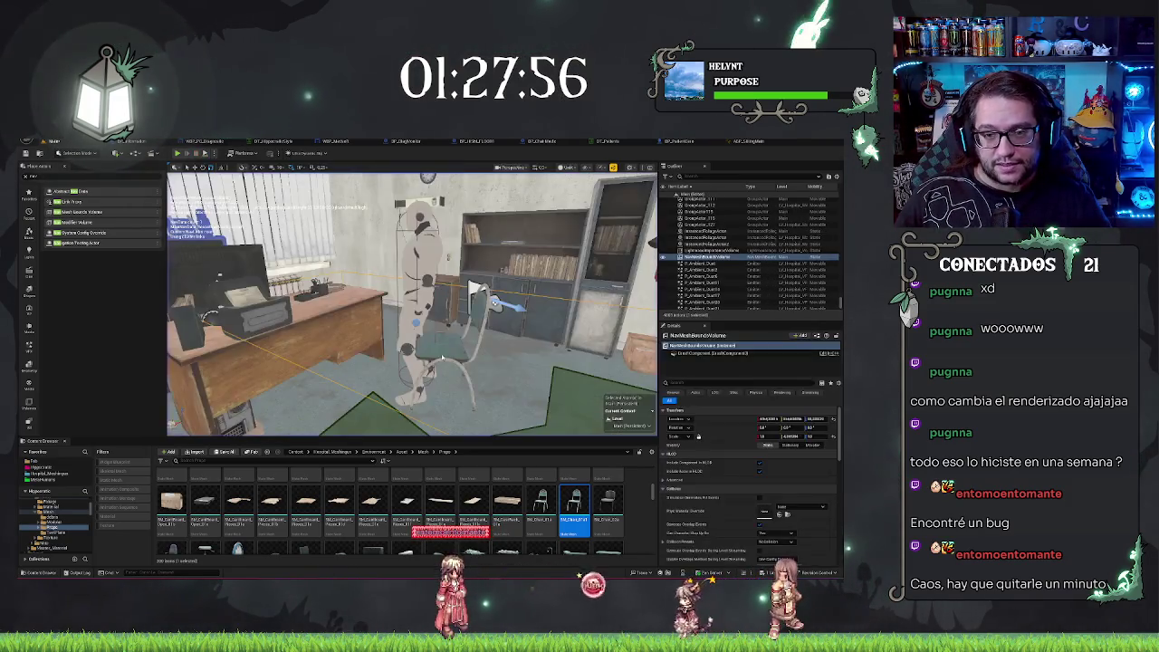
# Bring the floor beside the desk and chair into view and scroll the NavMeshBoundsVolume Details.
pyautogui.moveTo(412, 303)
pyautogui.mouseDown()
pyautogui.moveTo(295, 306)
pyautogui.moveTo(288, 290)
pyautogui.moveTo(288, 322)
pyautogui.mouseUp()
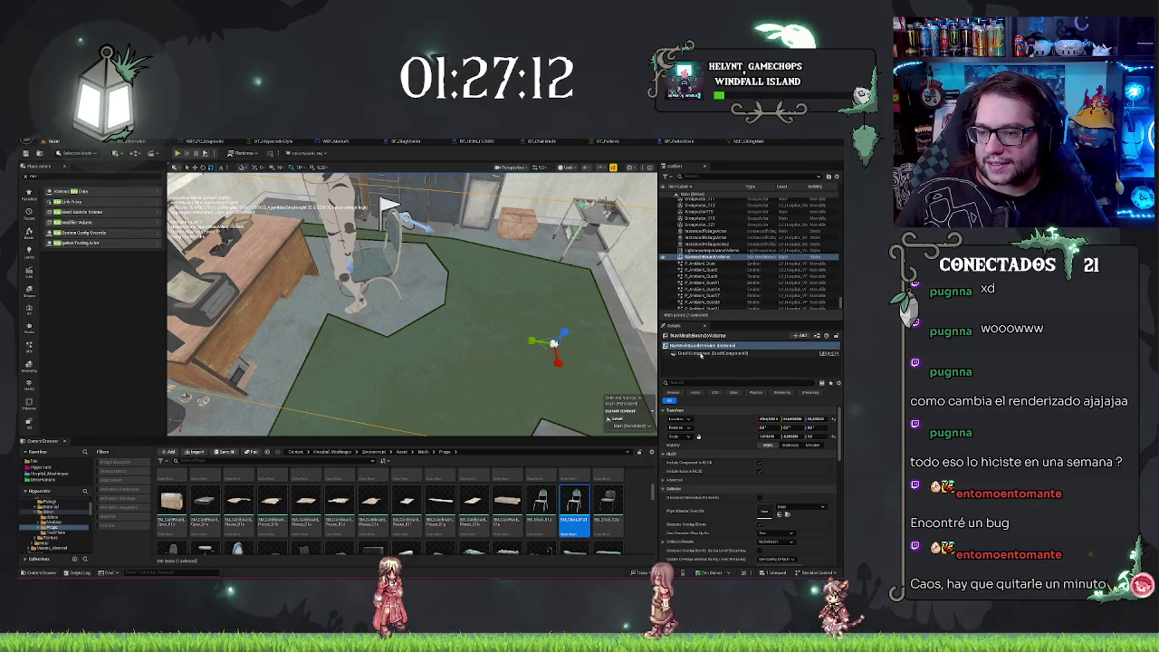
pyautogui.scroll(-10, 744, 477)
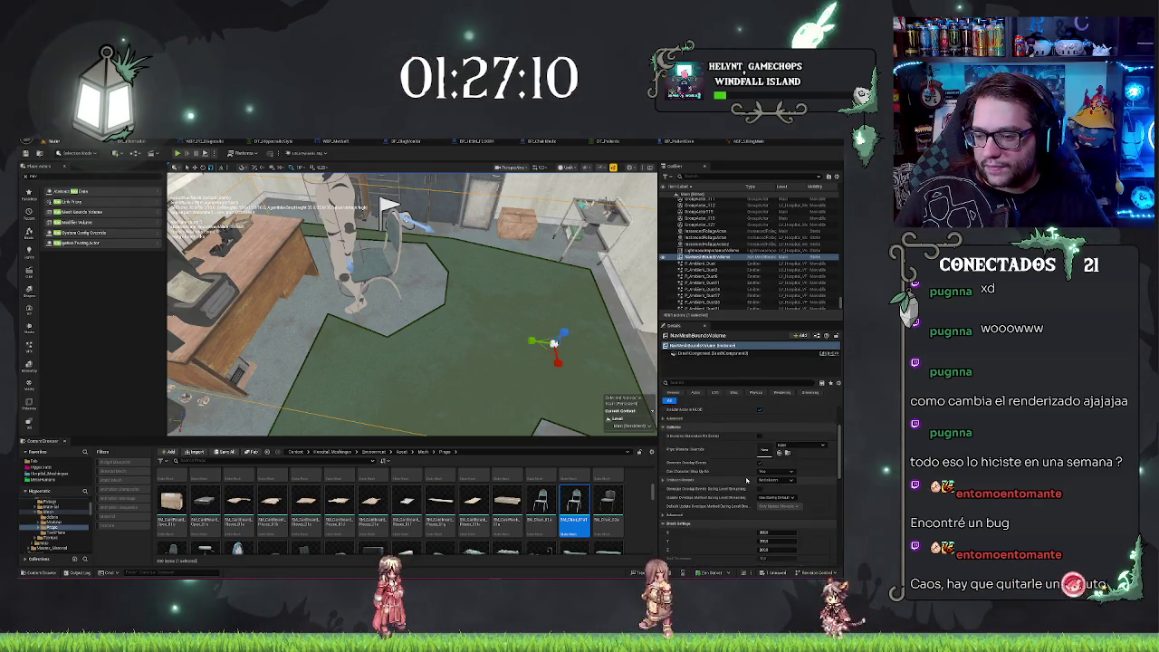
pyautogui.scroll(-1, 756, 485)
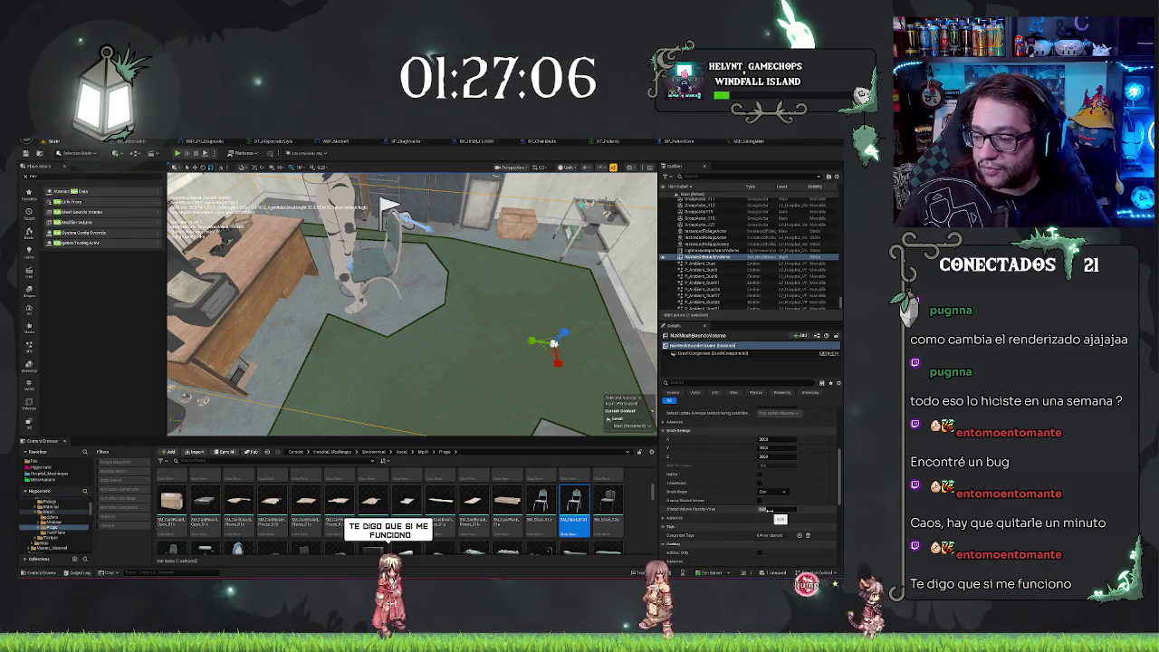
pyautogui.scroll(-4, 749, 489)
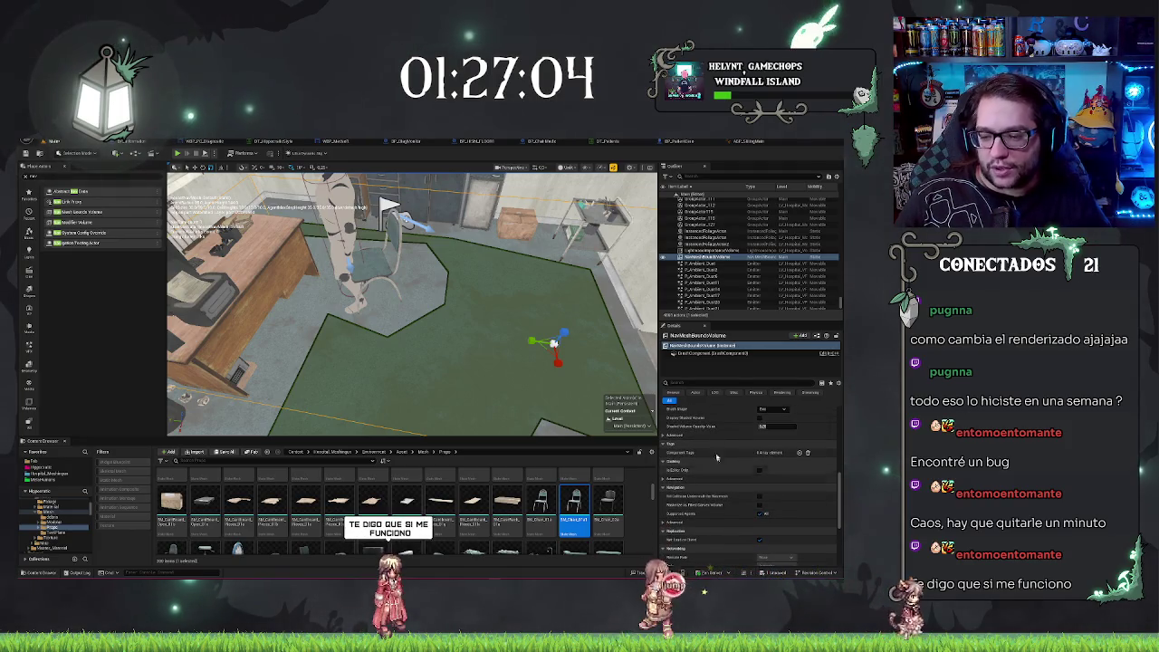
pyautogui.scroll(-3, 716, 457)
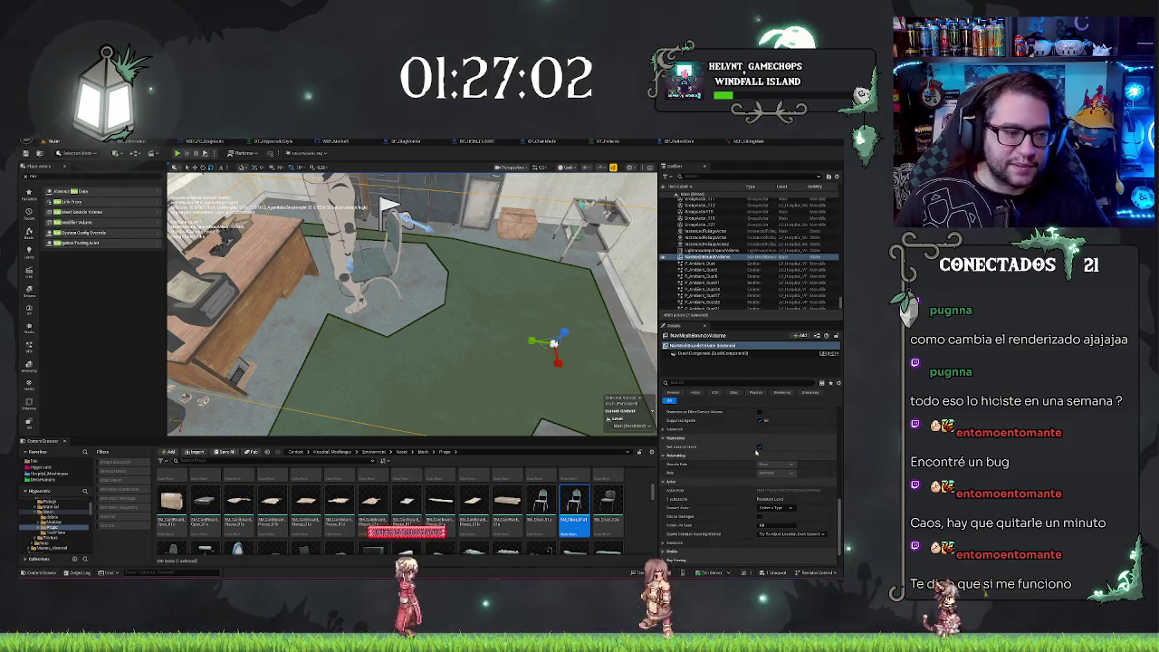
pyautogui.scroll(-2, 758, 434)
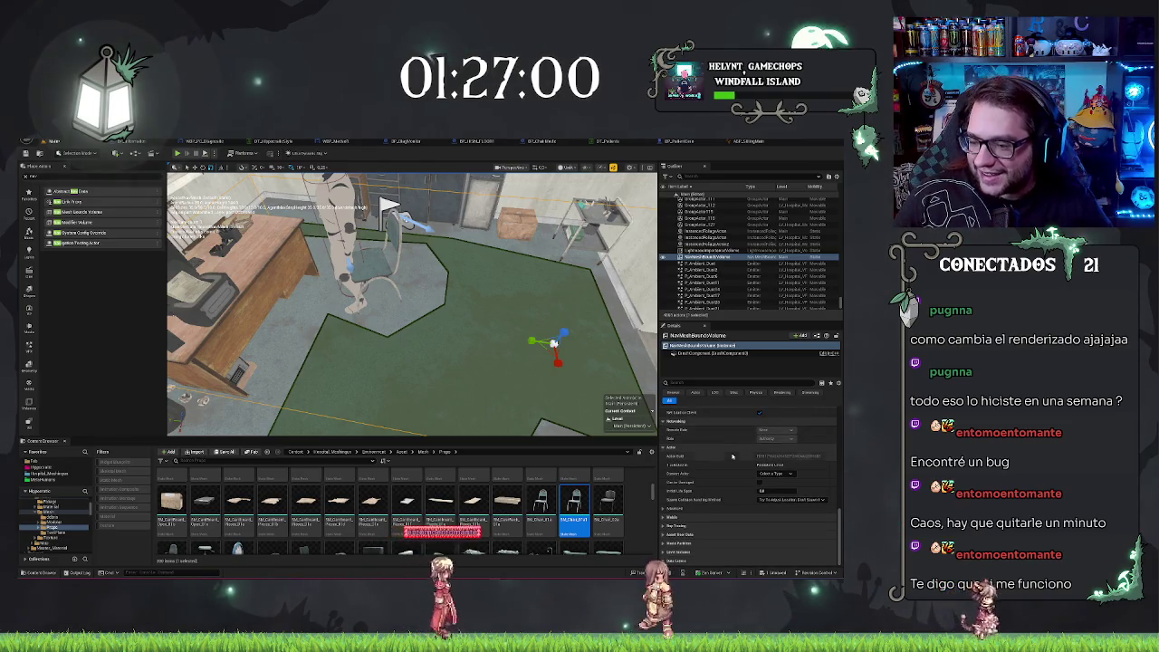
pyautogui.scroll(5, 694, 533)
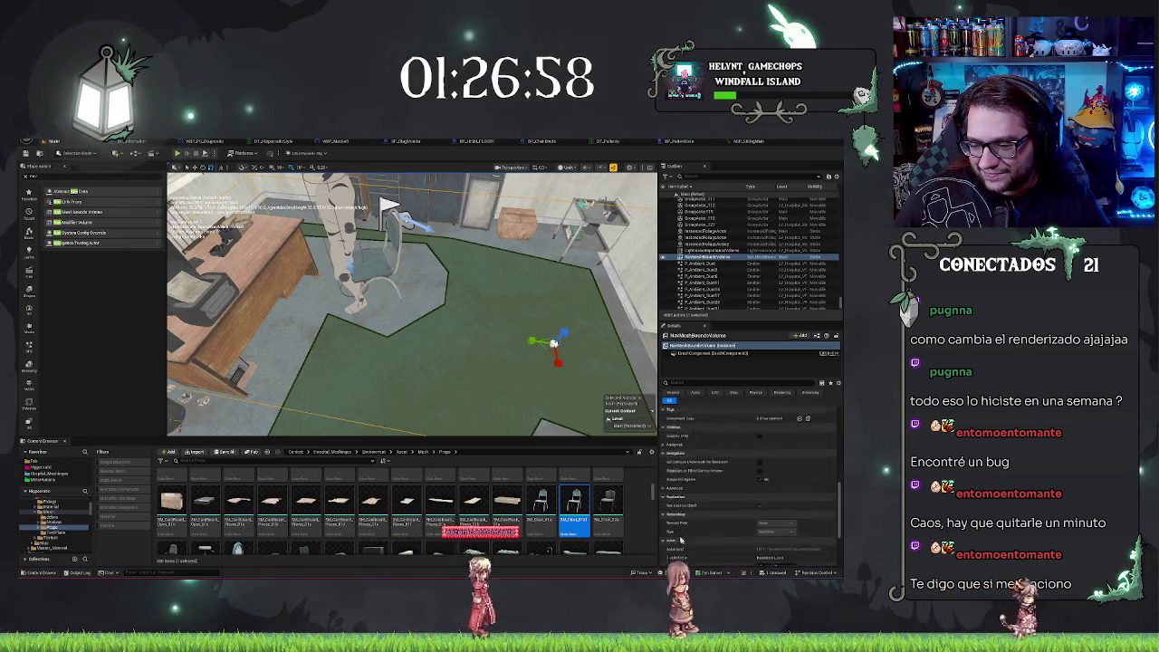
pyautogui.scroll(3, 699, 504)
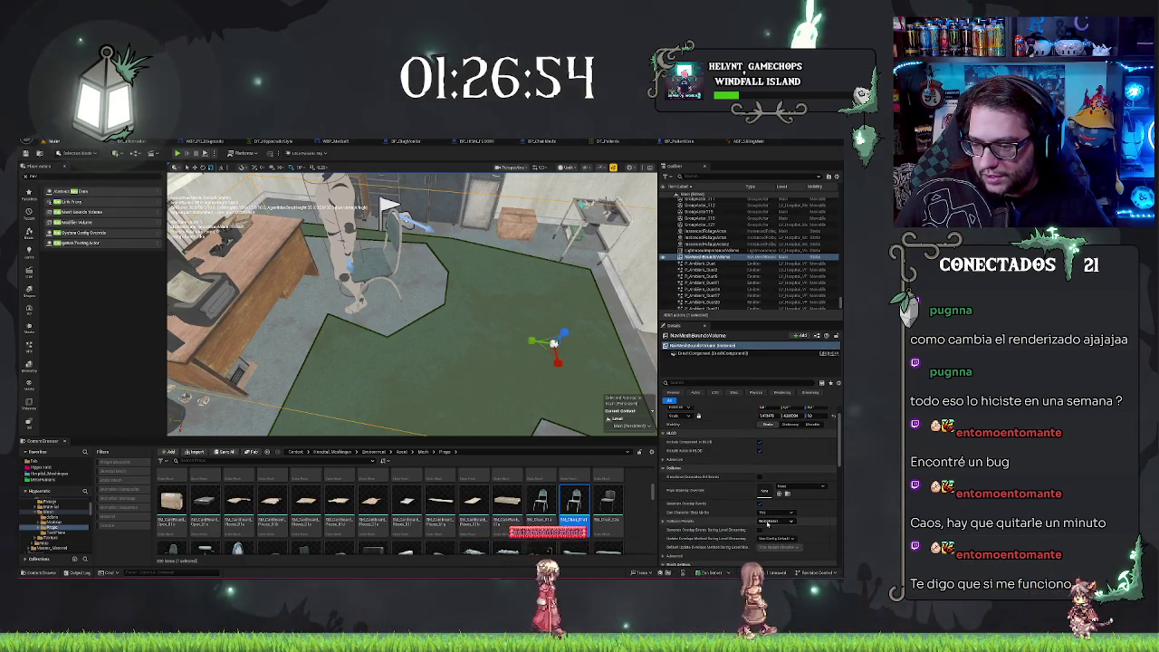
pyautogui.scroll(-5, 705, 540)
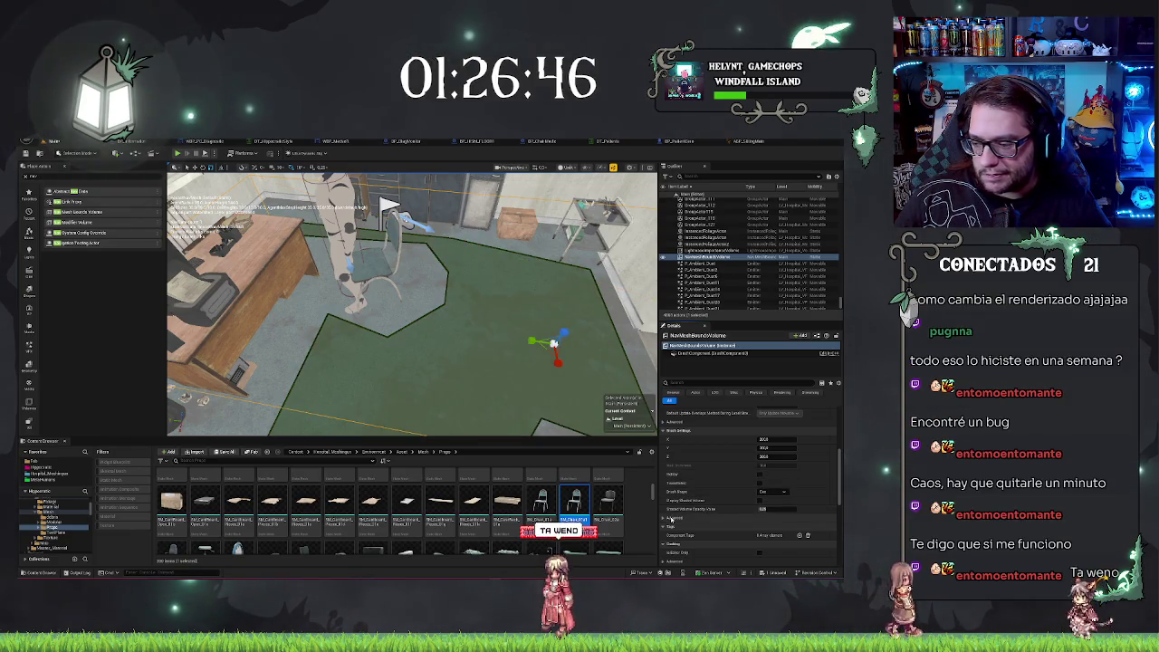
pyautogui.scroll(-3, 720, 456)
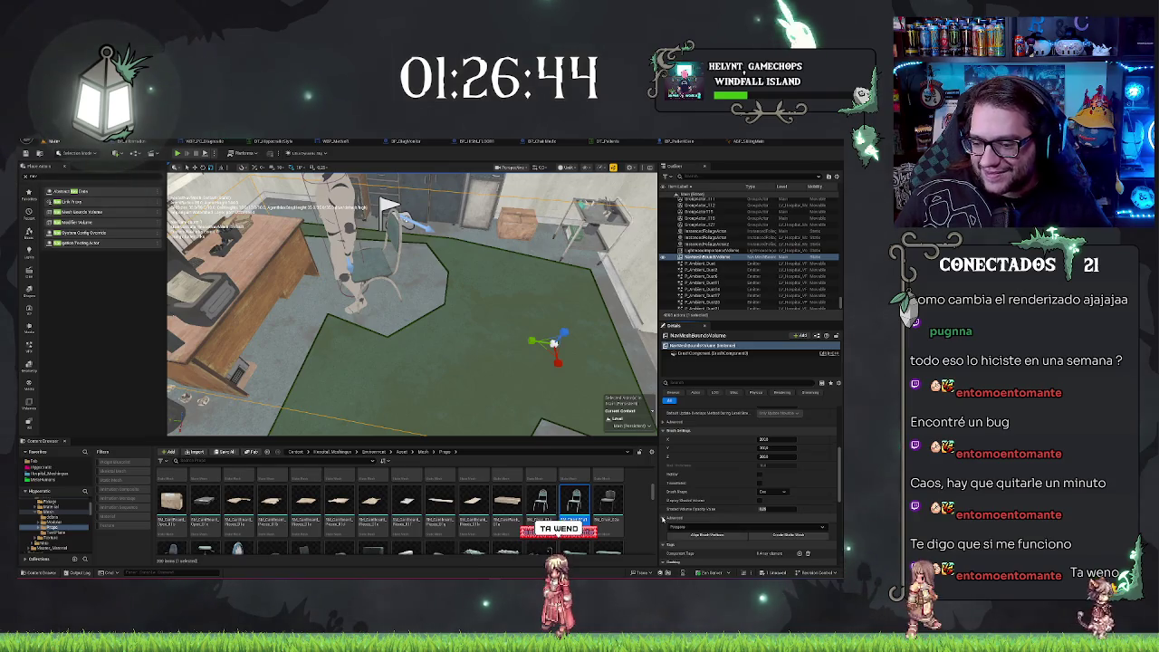
pyautogui.scroll(-2, 708, 482)
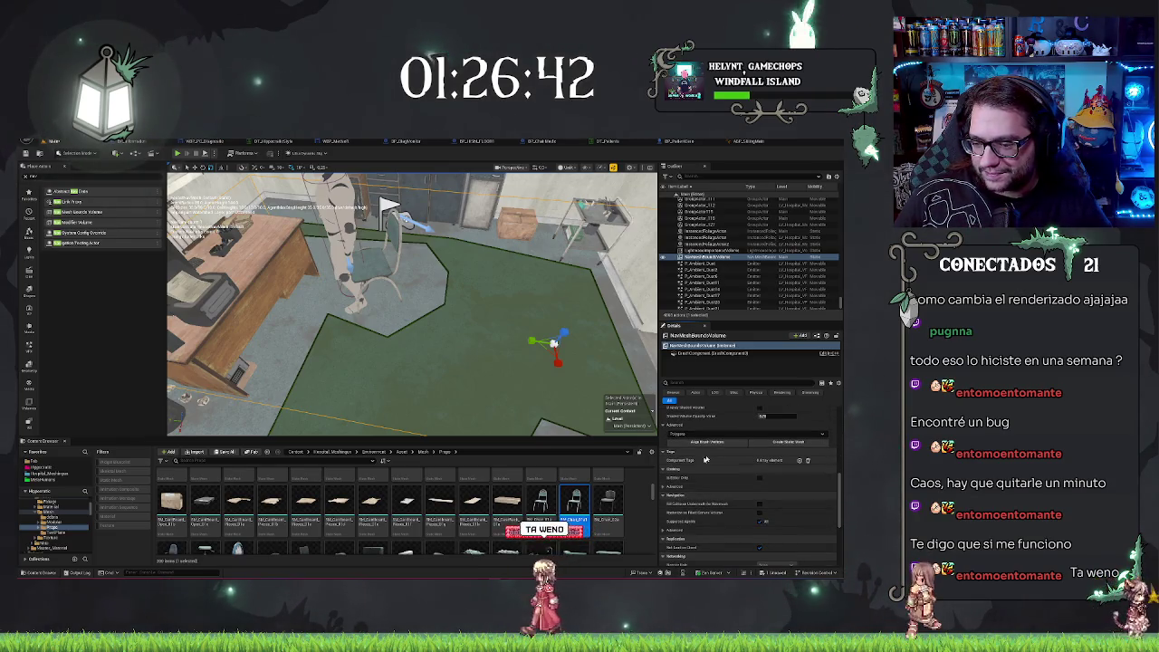
pyautogui.scroll(-2, 707, 476)
# Expand the volume's Navigation Advanced options, then place a Nav Modifier Volume beside the desk.
pyautogui.click(664, 500)
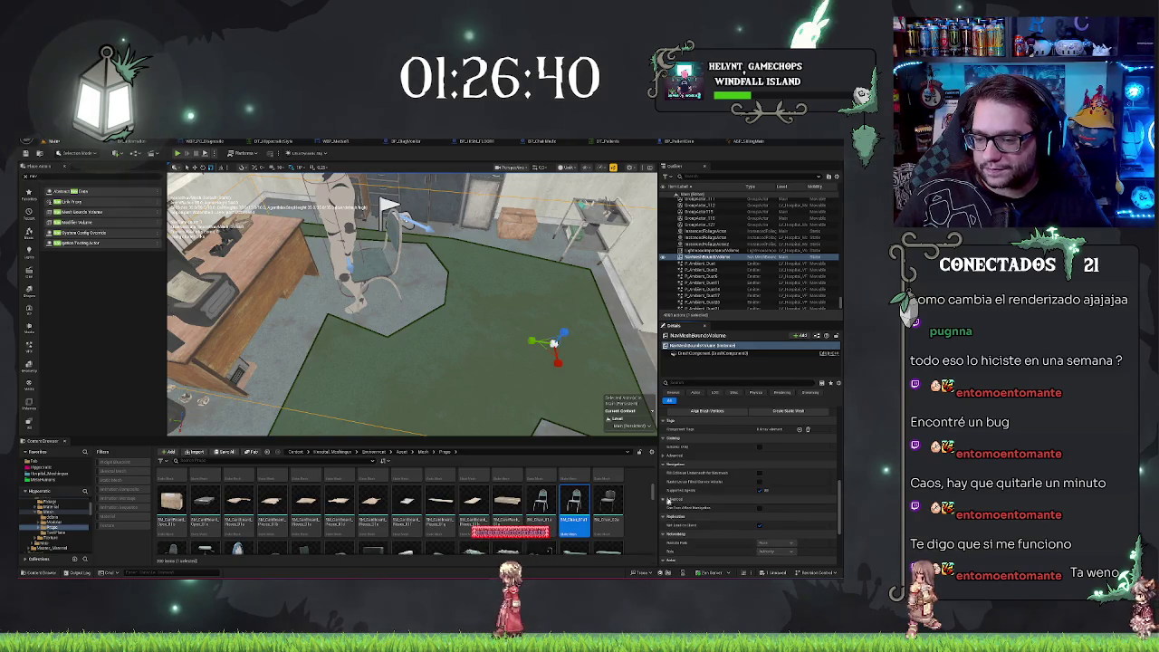
pyautogui.scroll(-2, 711, 480)
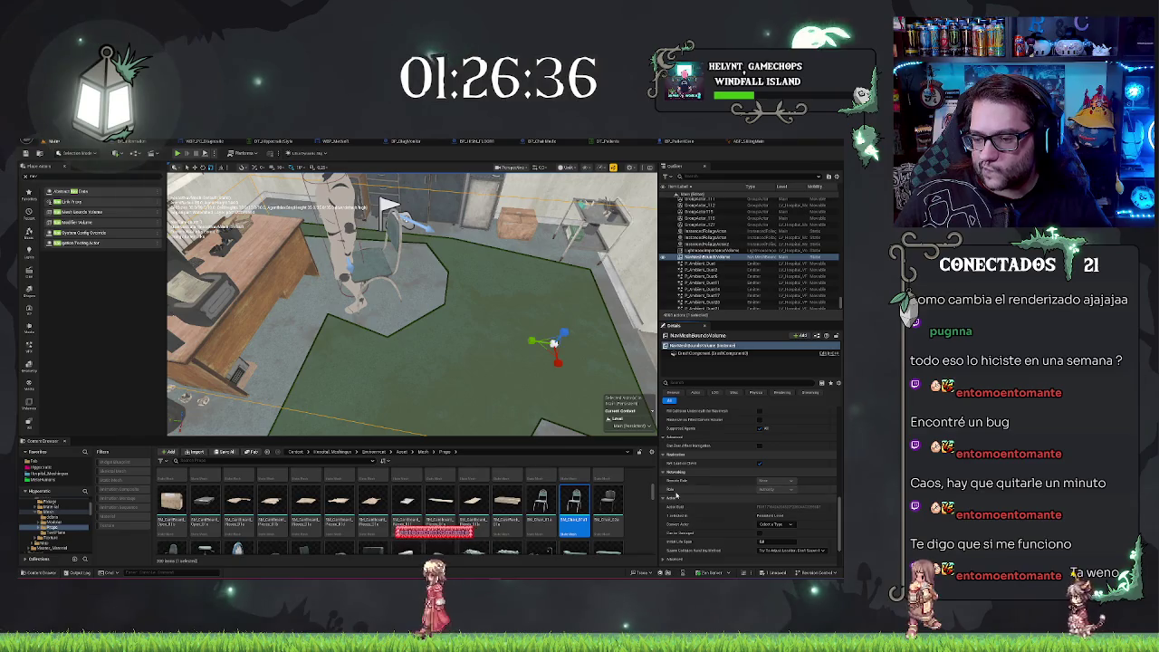
pyautogui.scroll(-2, 677, 502)
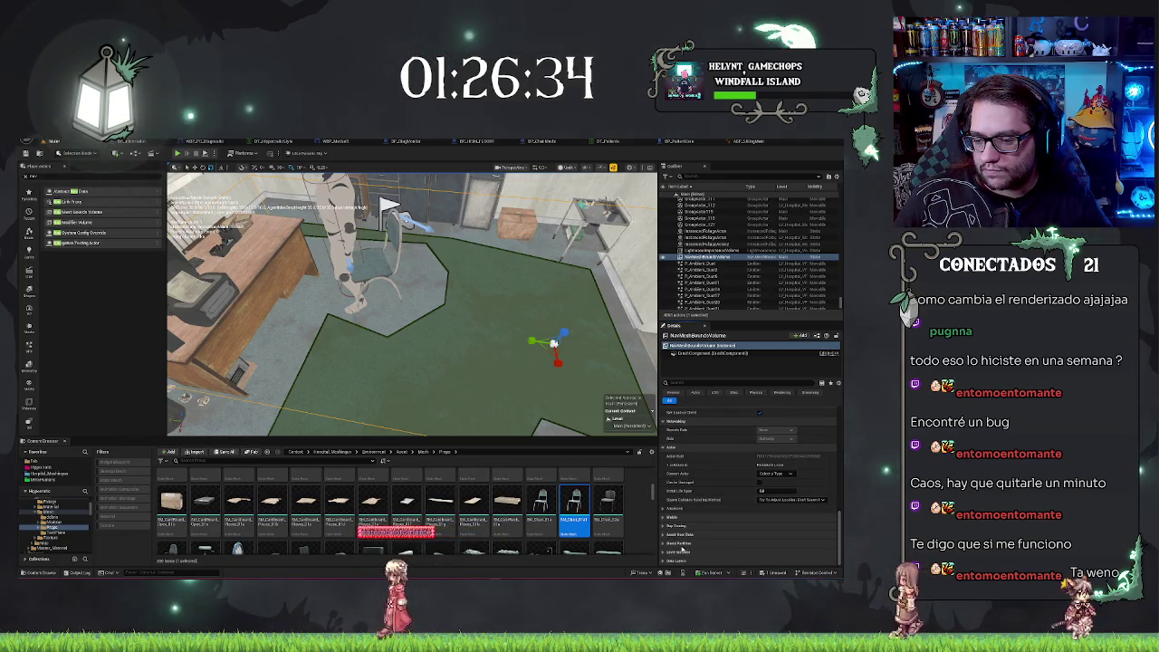
pyautogui.scroll(5, 711, 534)
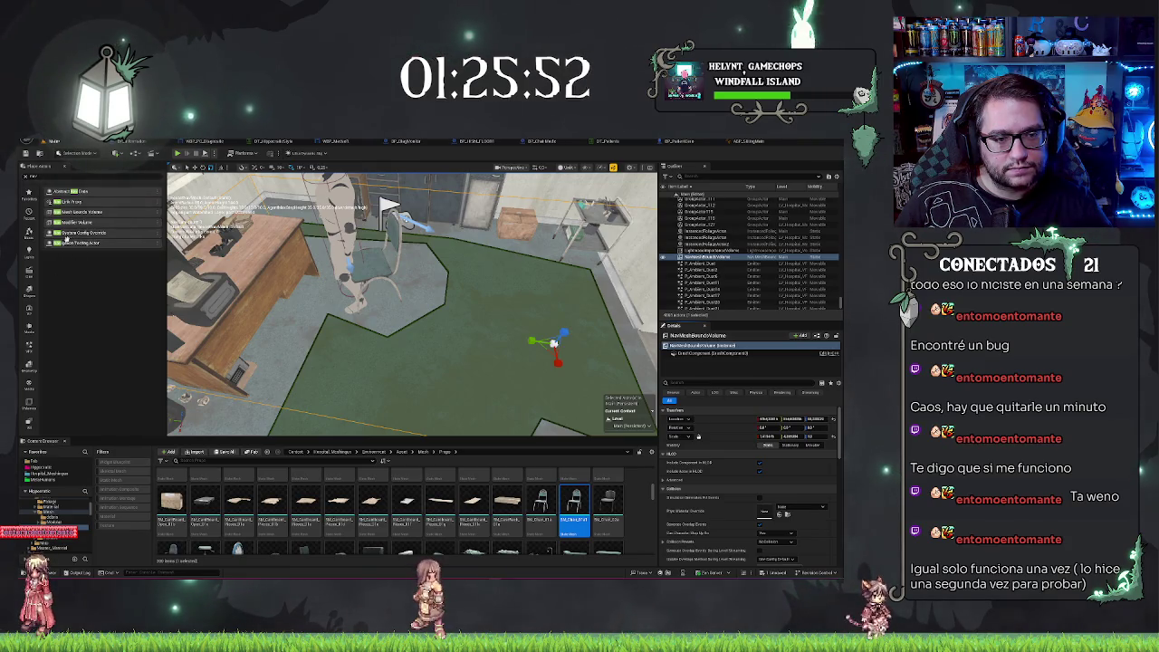
pyautogui.moveTo(77, 221)
pyautogui.mouseDown()
pyautogui.moveTo(305, 326)
pyautogui.moveTo(396, 237)
pyautogui.mouseUp()
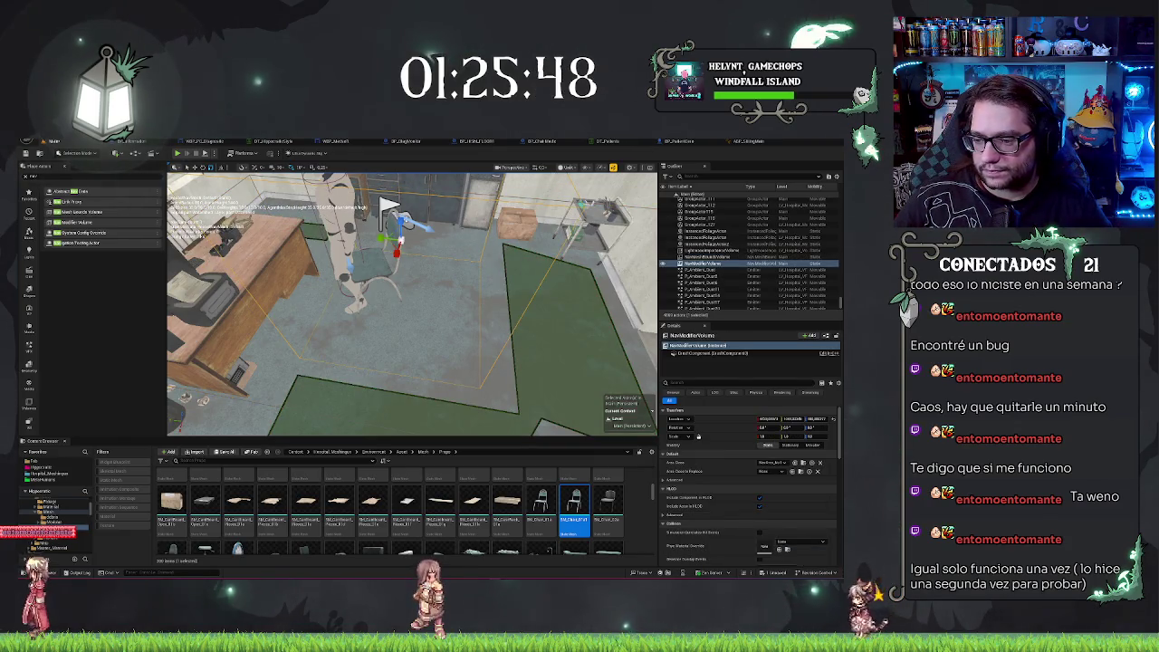
# Filter the Outliner by 'nav' and select RecastNavMesh-Default.
pyautogui.press('Escape')
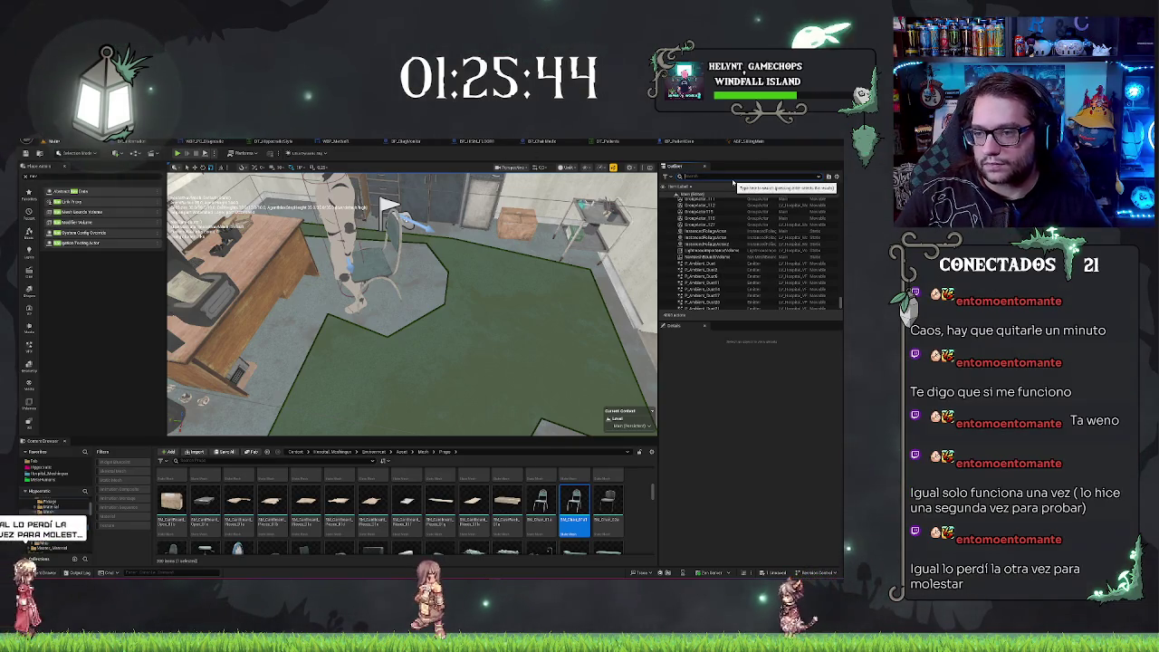
pyautogui.write('nav')
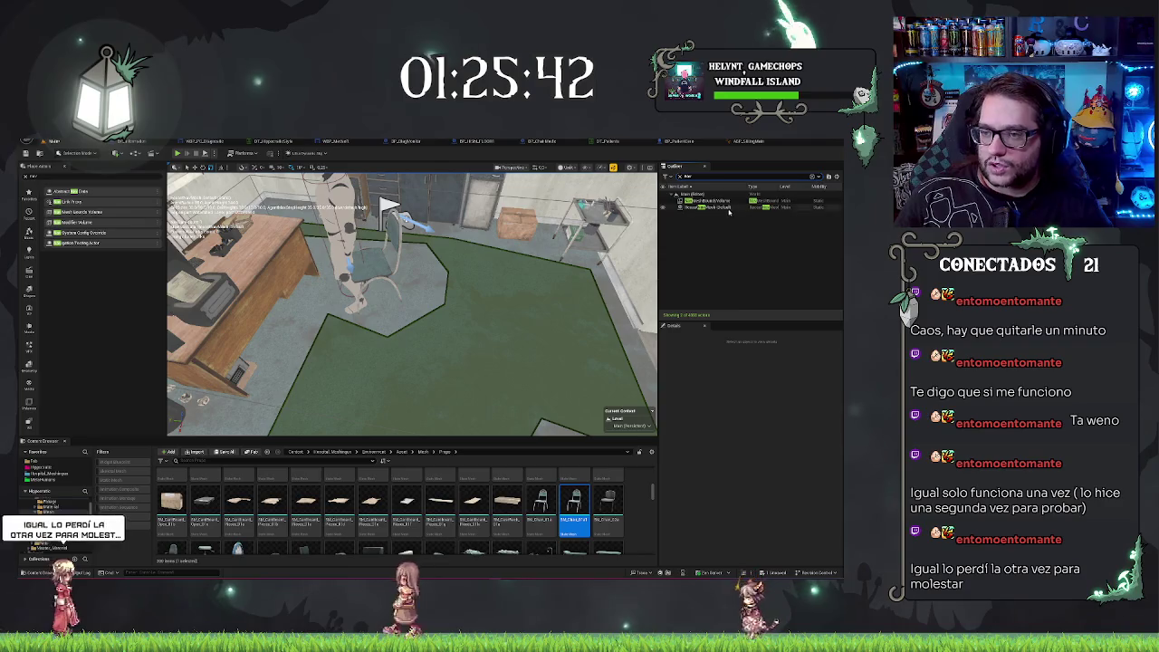
pyautogui.click(715, 208)
pyautogui.scroll(-1, 733, 468)
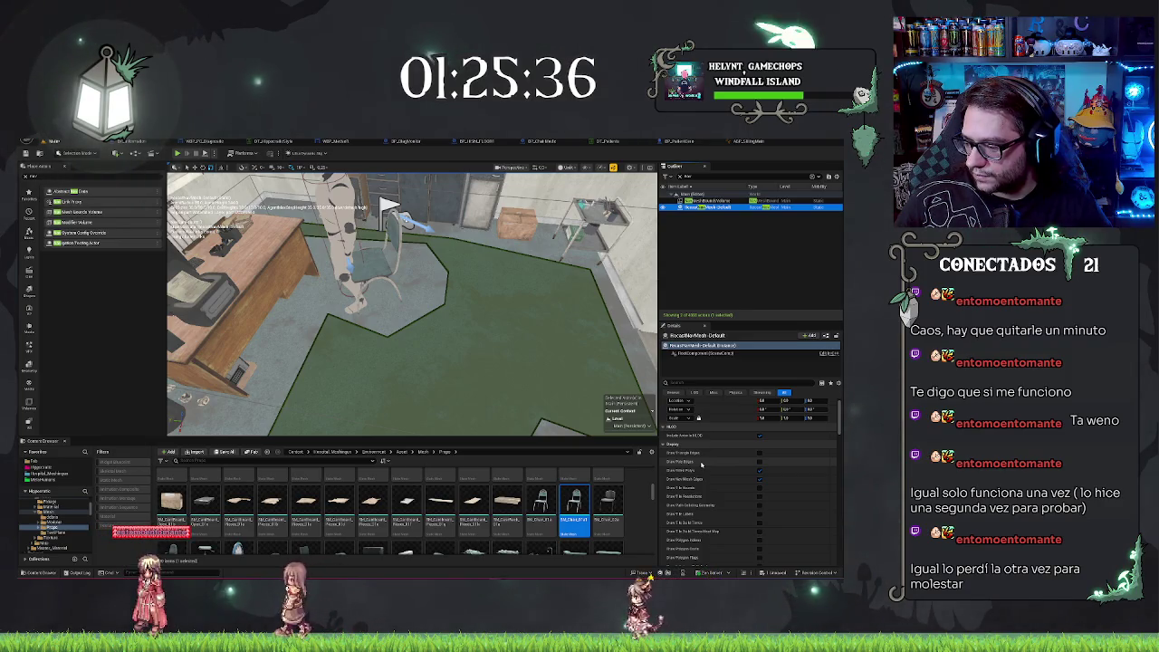
pyautogui.scroll(-3, 712, 465)
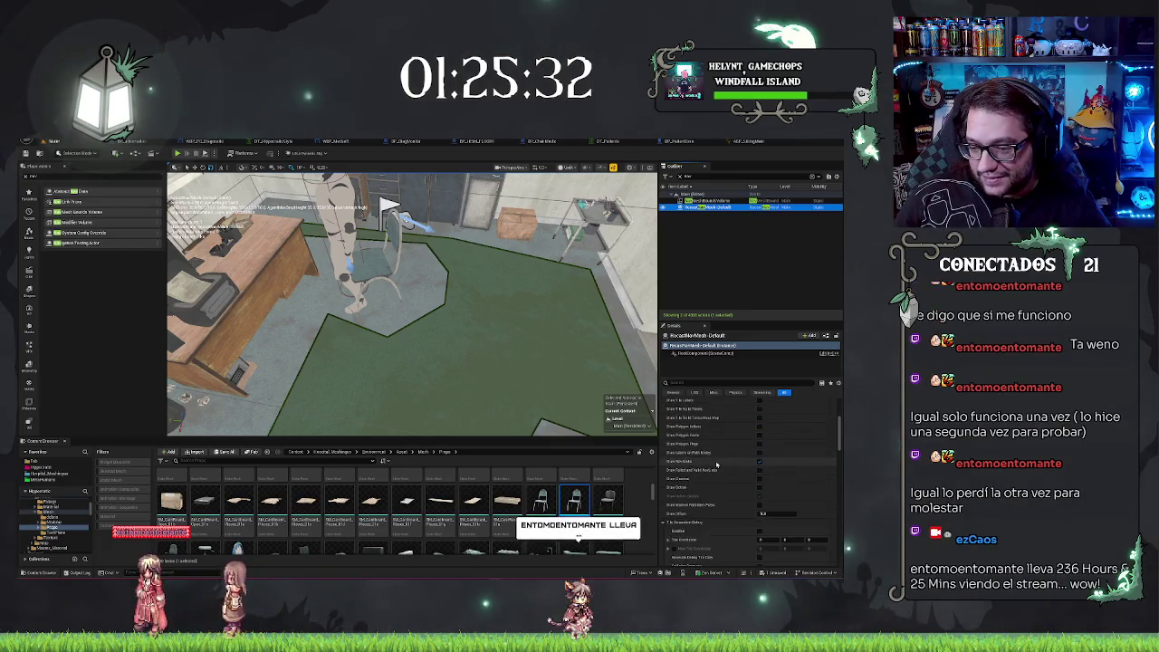
pyautogui.scroll(-3, 716, 465)
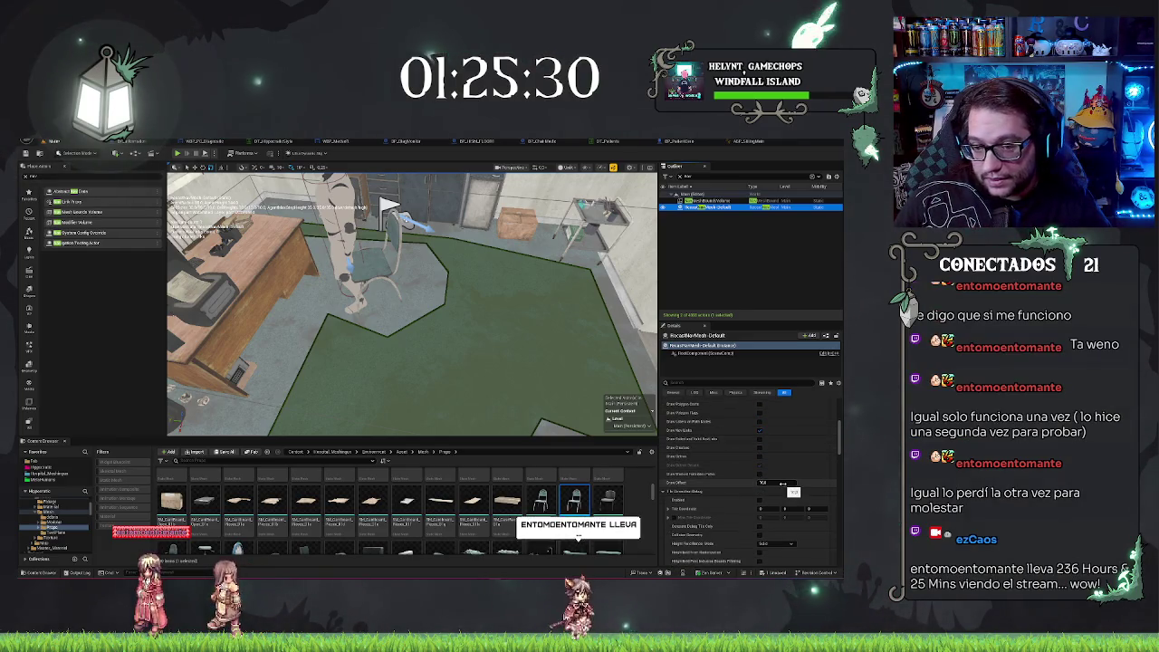
# Set Draw Offset and the cell sizes to 10 so navigation rebuilds.
pyautogui.write('10')
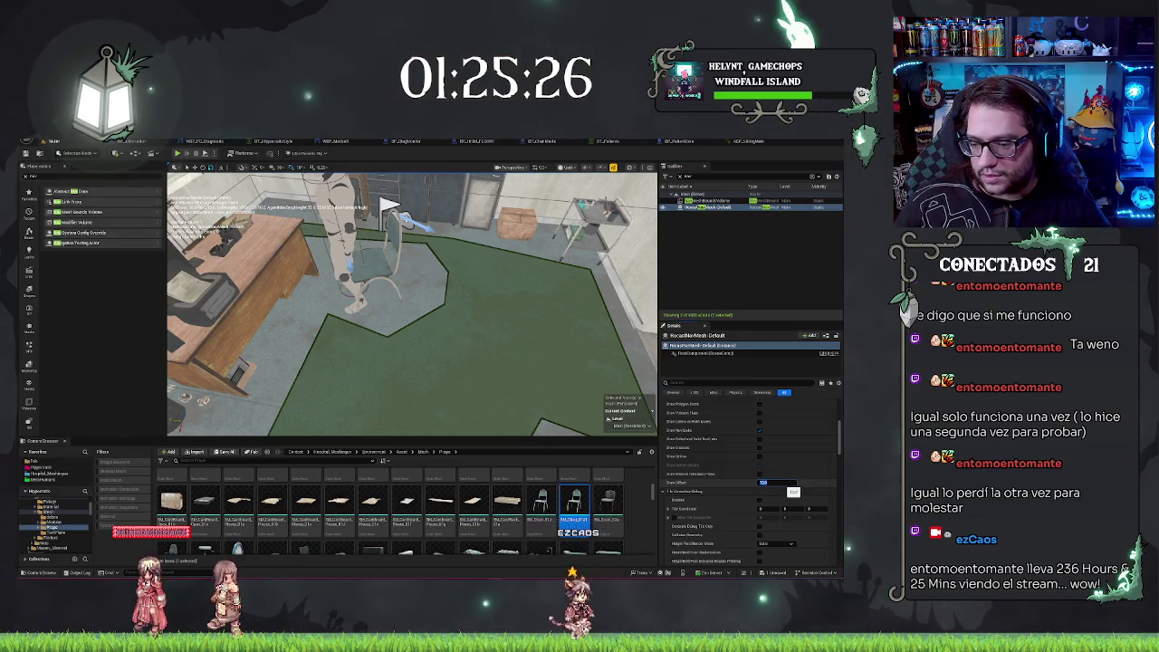
pyautogui.scroll(-2, 721, 496)
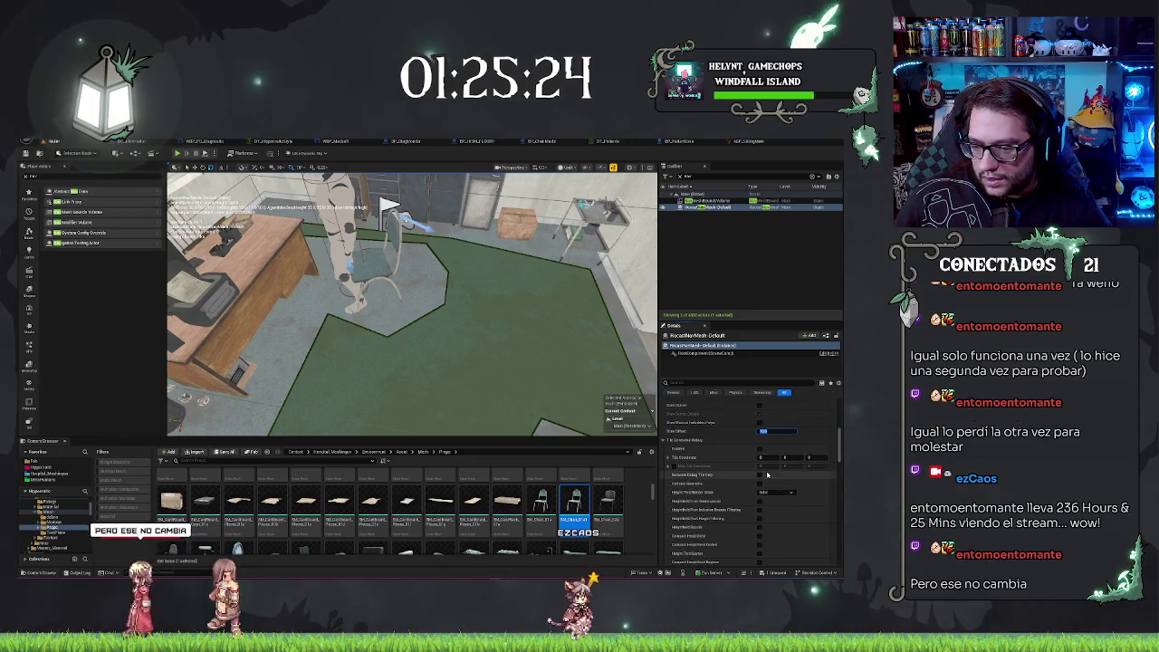
pyautogui.scroll(-5, 767, 473)
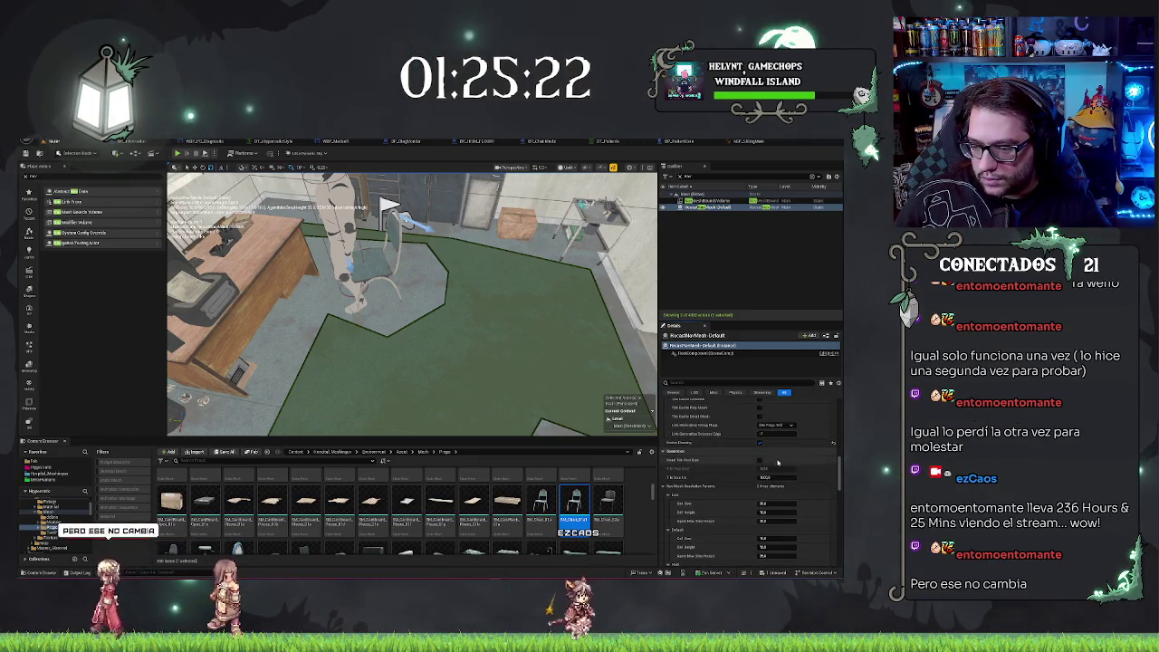
pyautogui.scroll(-3, 774, 495)
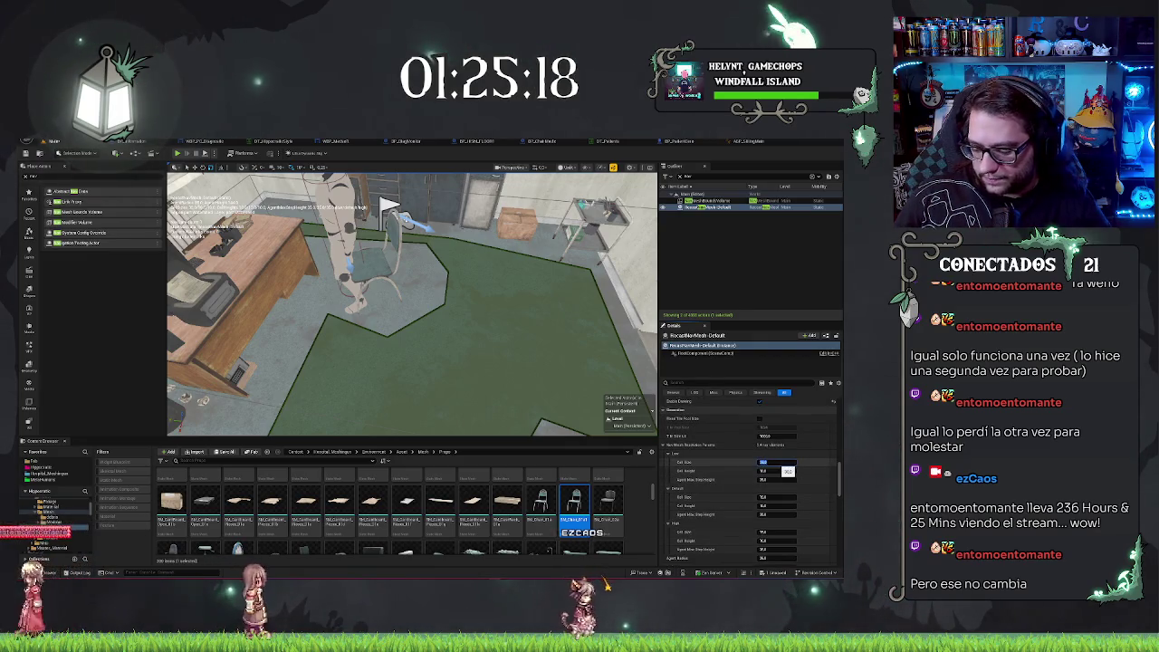
pyautogui.press('Return')
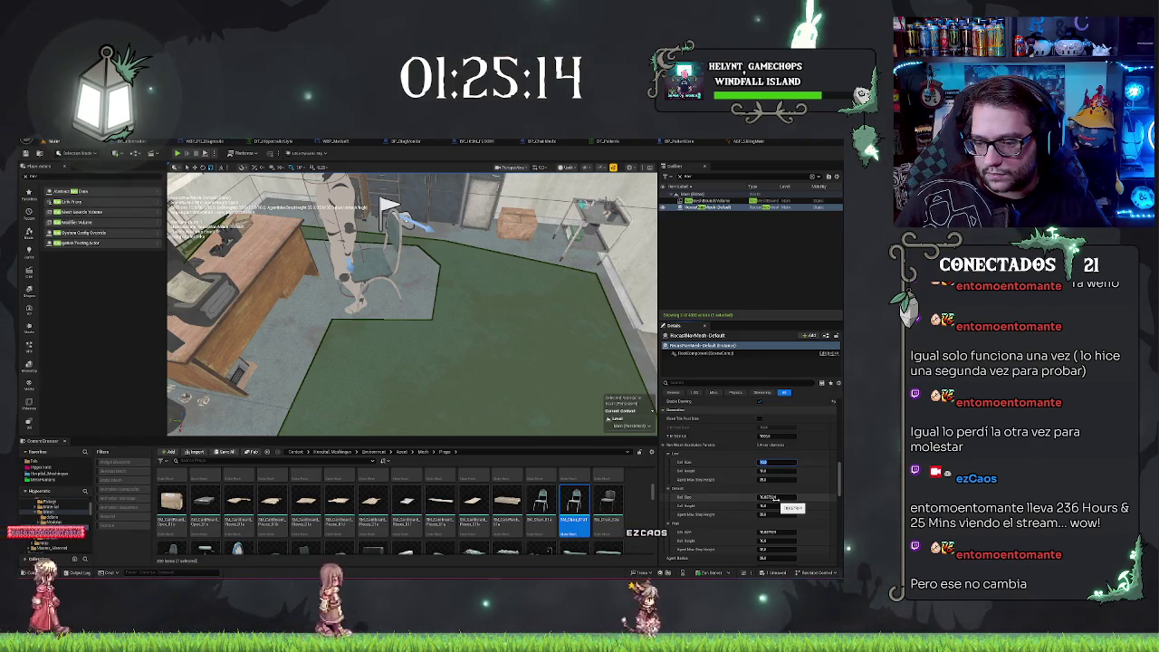
pyautogui.click(770, 497)
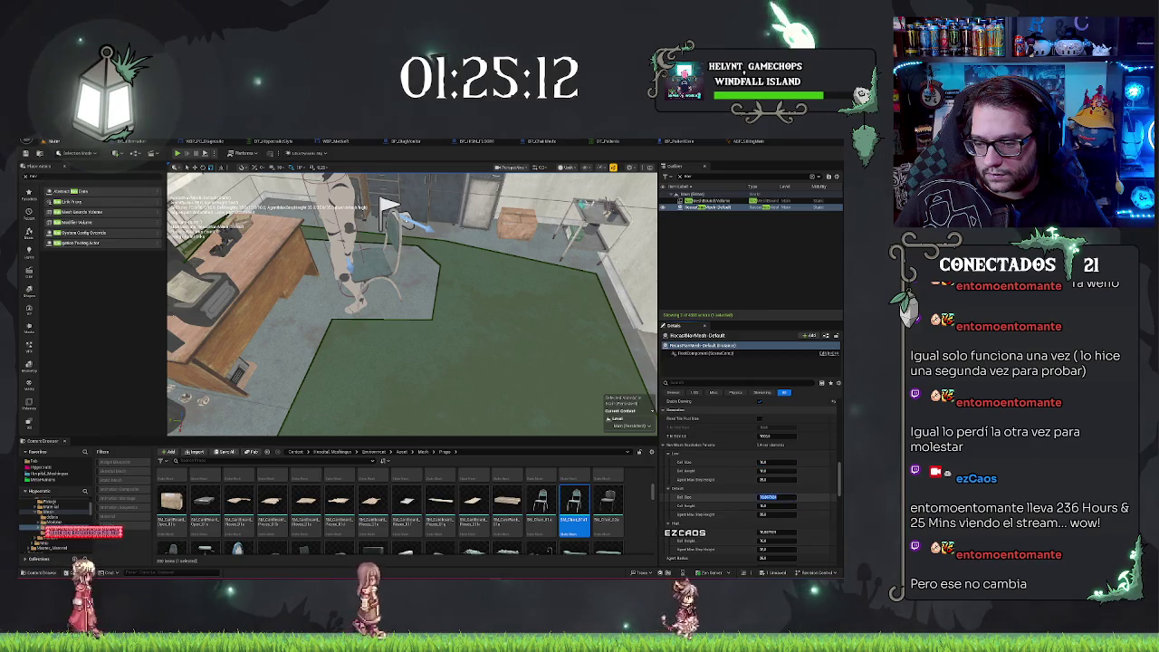
pyautogui.write('10')
pyautogui.press('Return')
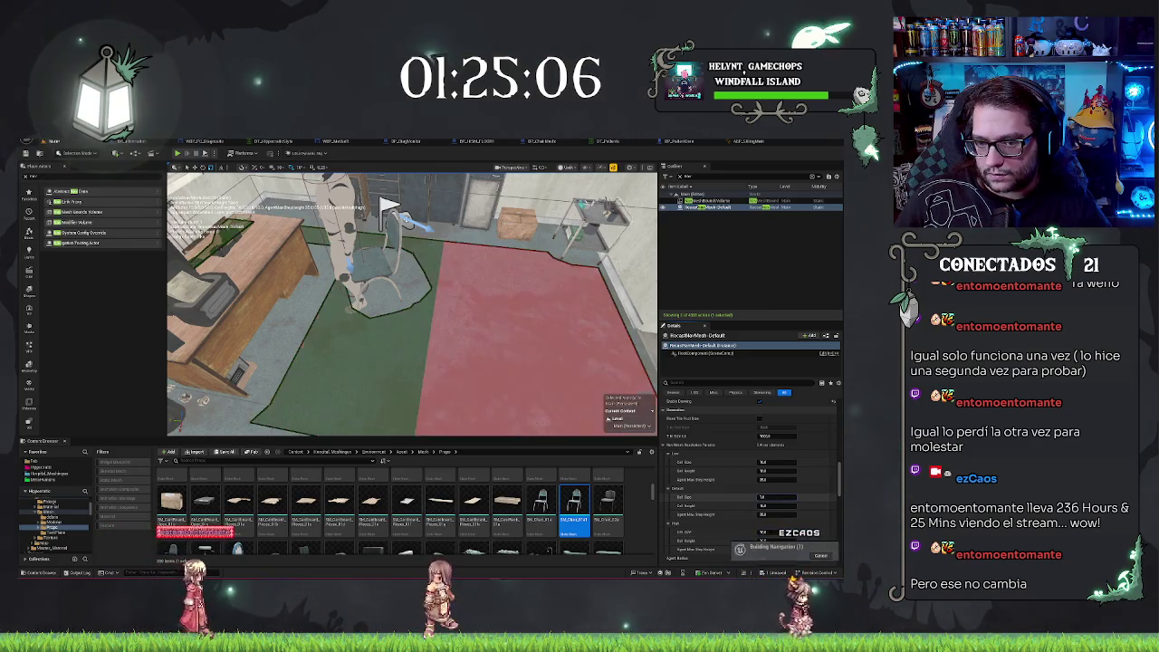
# Check the floor patch near the desk and chair, then reselect RecastNavMesh-Default.
pyautogui.moveTo(362, 298)
pyautogui.mouseDown()
pyautogui.moveTo(254, 282)
pyautogui.moveTo(271, 271)
pyautogui.moveTo(290, 299)
pyautogui.moveTo(494, 360)
pyautogui.moveTo(479, 402)
pyautogui.moveTo(448, 349)
pyautogui.moveTo(504, 379)
pyautogui.moveTo(434, 308)
pyautogui.moveTo(457, 340)
pyautogui.moveTo(480, 328)
pyautogui.moveTo(452, 327)
pyautogui.mouseUp()
pyautogui.click(504, 379)
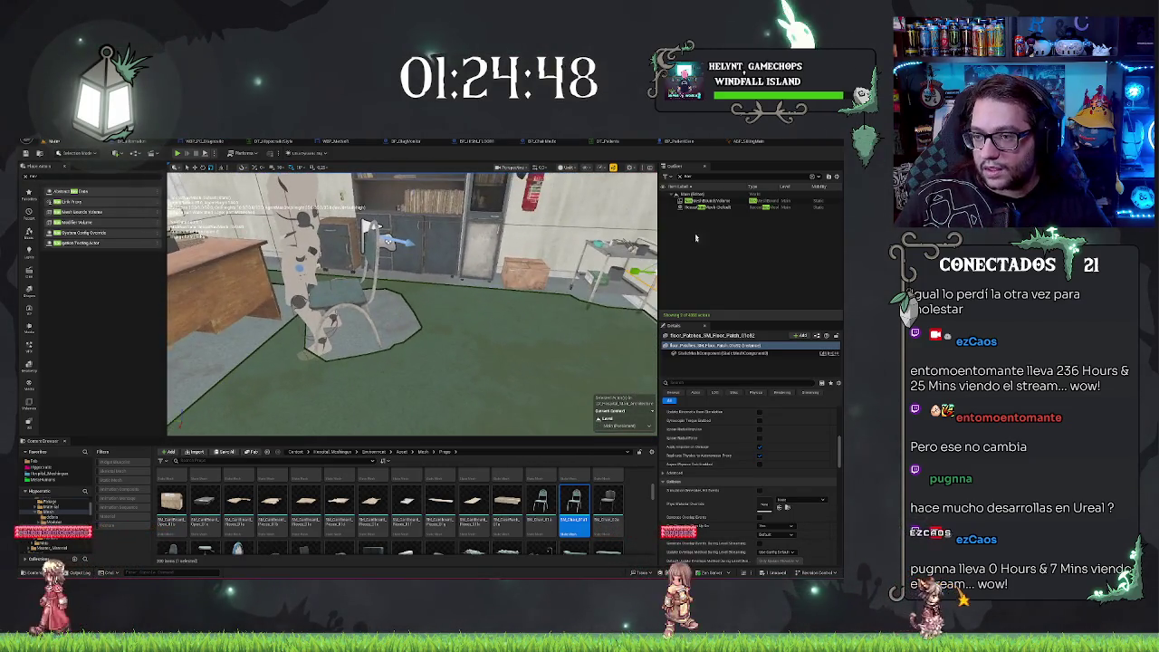
pyautogui.click(715, 207)
# Adjust a navmesh cell value and set the next cell value to 25, rebuilding navigation.
pyautogui.scroll(-10, 743, 474)
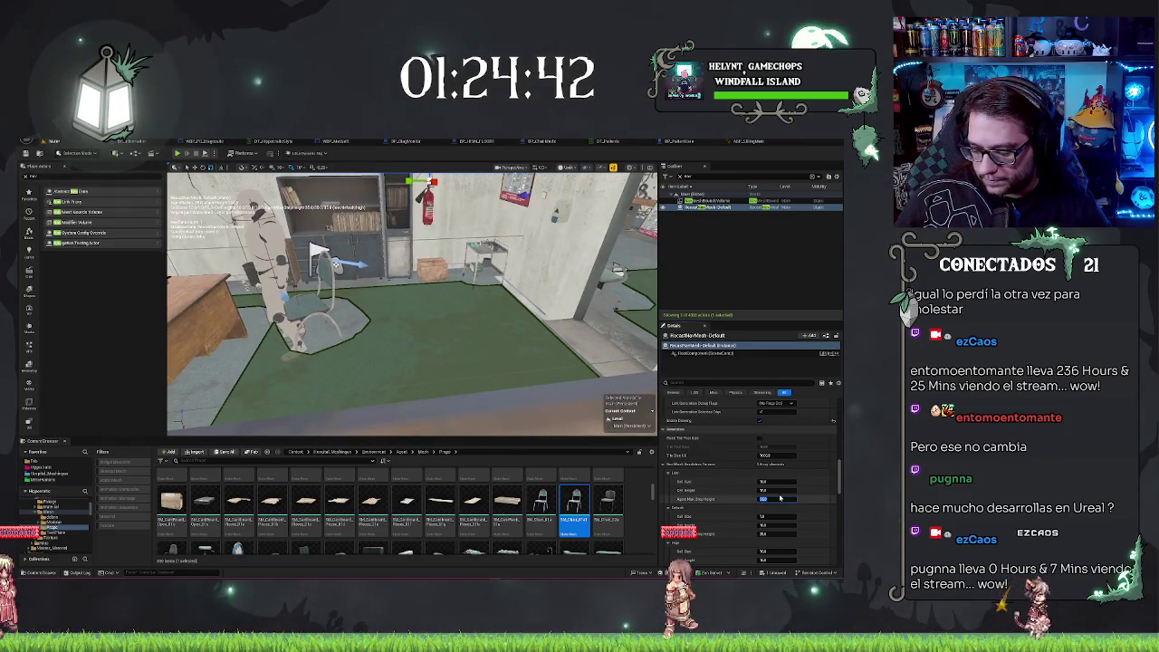
pyautogui.moveTo(780, 497); pyautogui.dragTo(792, 498)
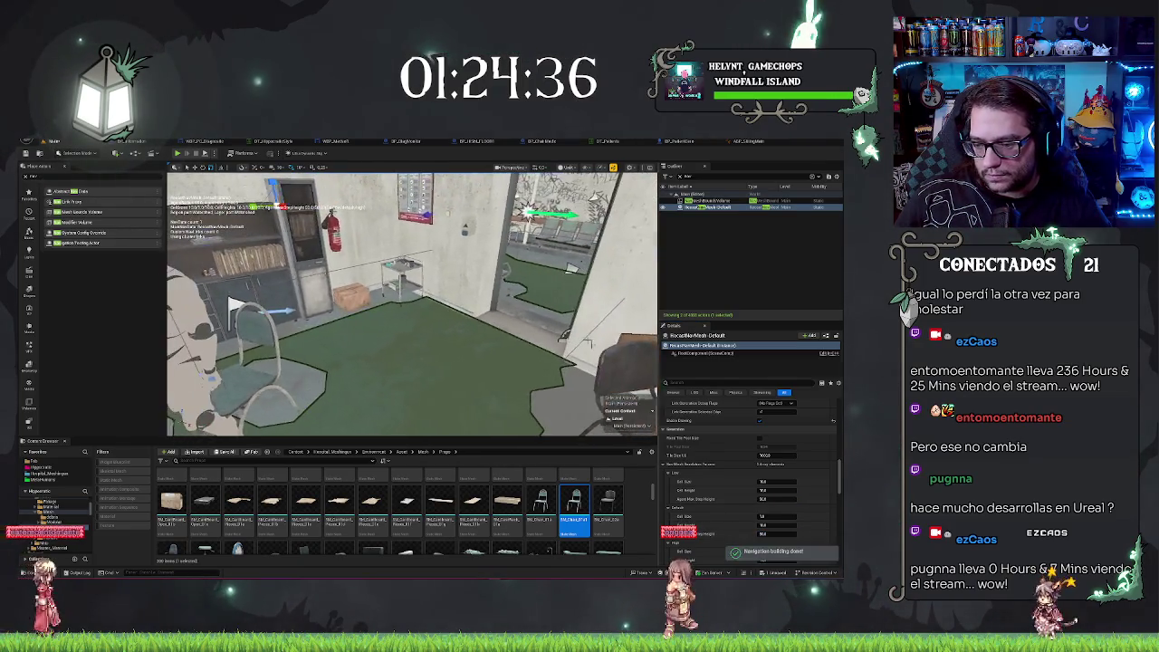
pyautogui.scroll(-1, 742, 471)
pyautogui.scroll(-1, 749, 481)
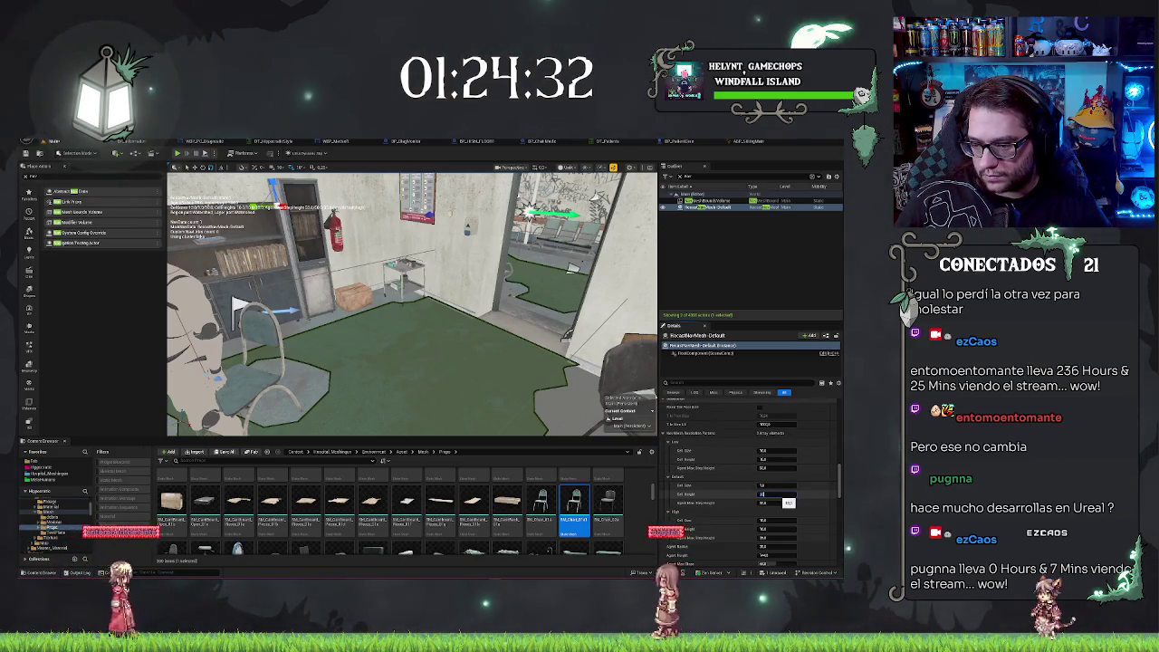
pyautogui.press('Return')
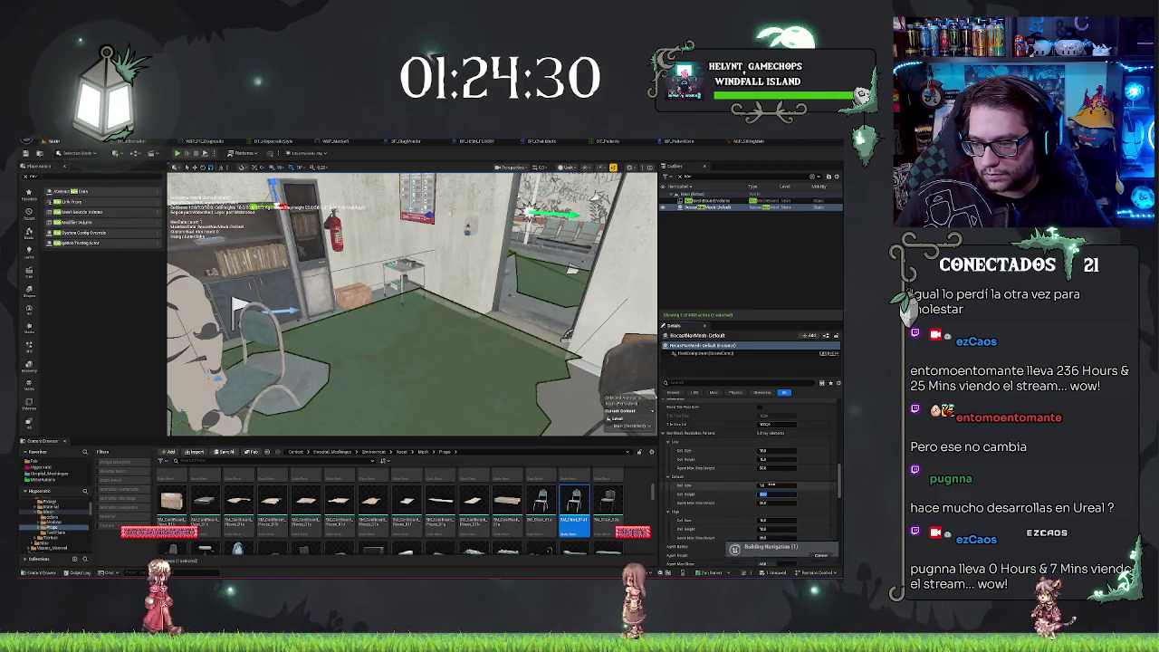
pyautogui.click(780, 459)
pyautogui.write('25')
pyautogui.press('Return')
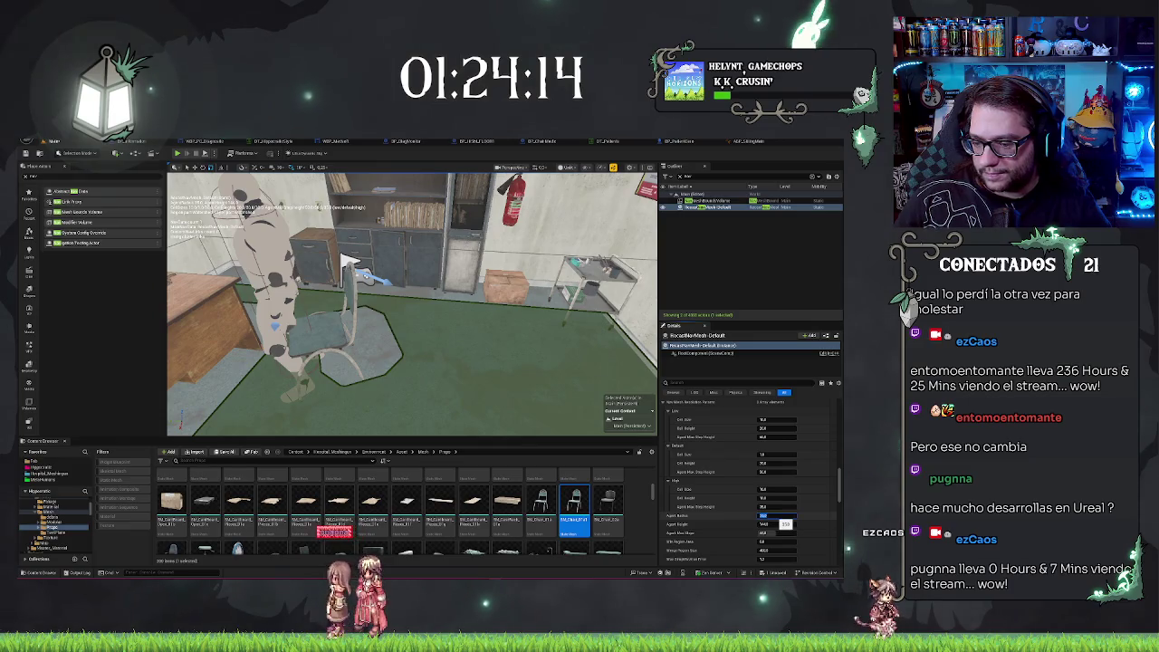
# Tweak agent and resolution values until green nav mesh covers the floor through the doorway.
pyautogui.press('Return')
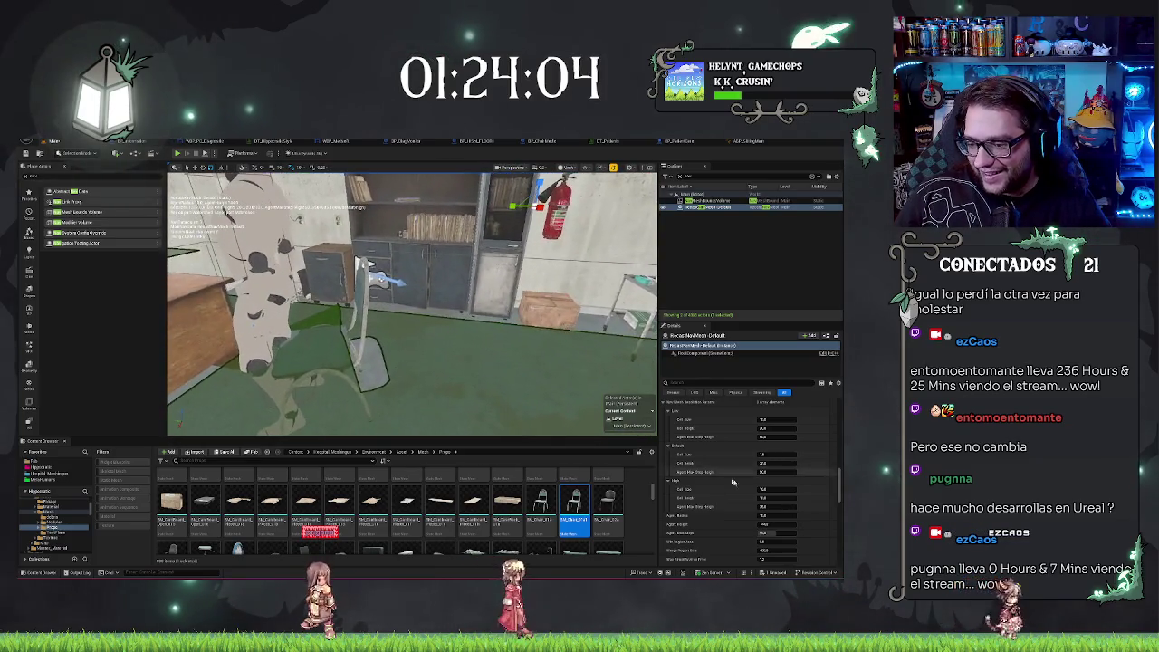
pyautogui.moveTo(763, 463)
pyautogui.mouseDown()
pyautogui.moveTo(777, 470)
pyautogui.moveTo(714, 427)
pyautogui.mouseUp()
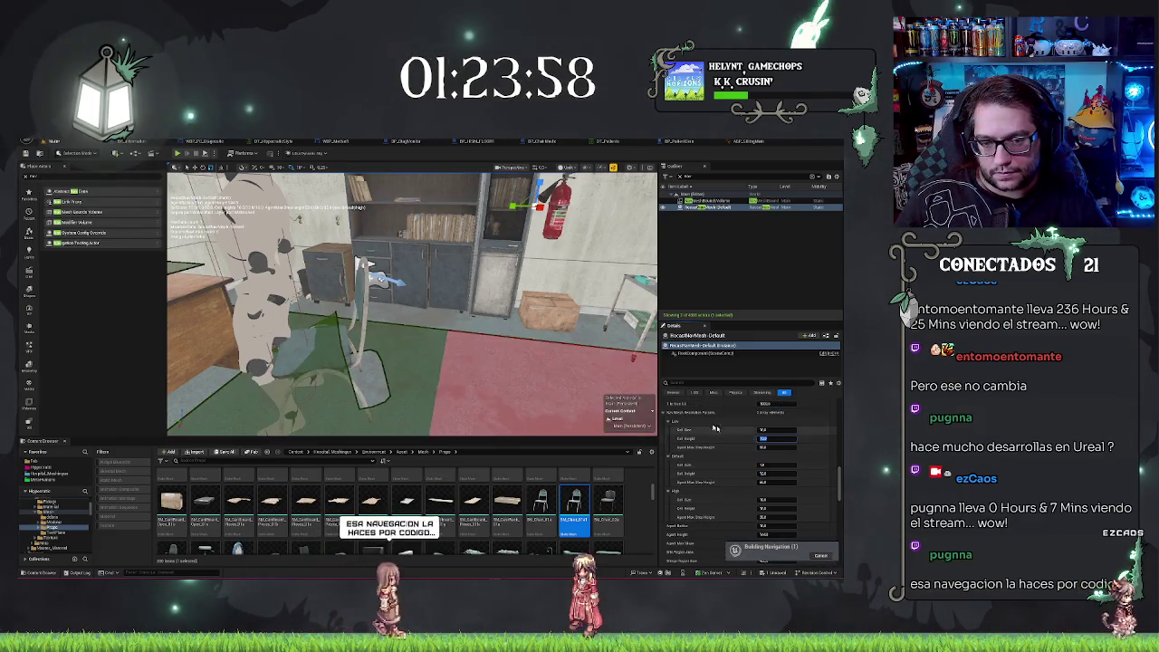
pyautogui.moveTo(396, 209)
pyautogui.mouseDown()
pyautogui.moveTo(381, 235)
pyautogui.moveTo(396, 236)
pyautogui.mouseUp()
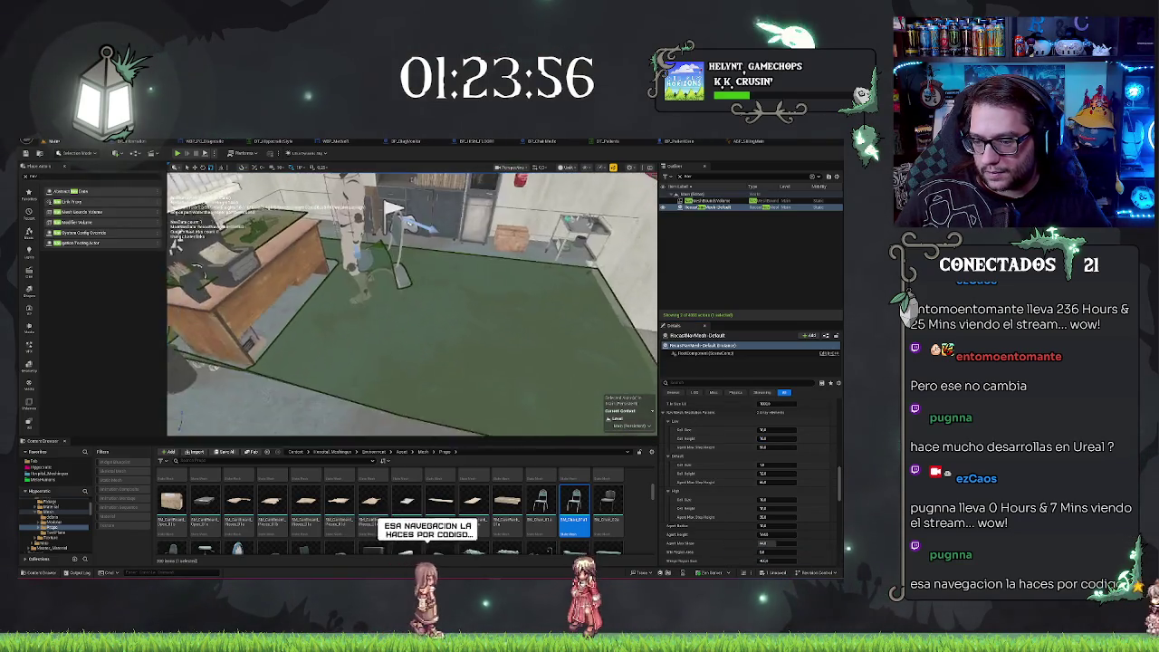
pyautogui.moveTo(412, 299); pyautogui.dragTo(380, 271)
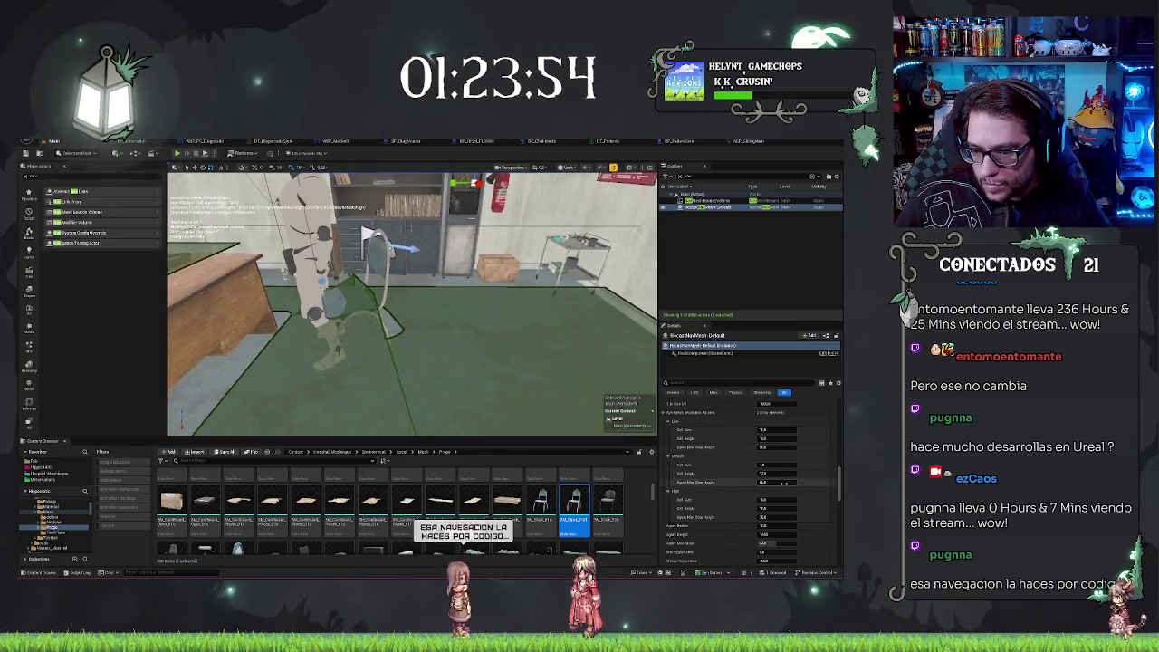
pyautogui.click(776, 472)
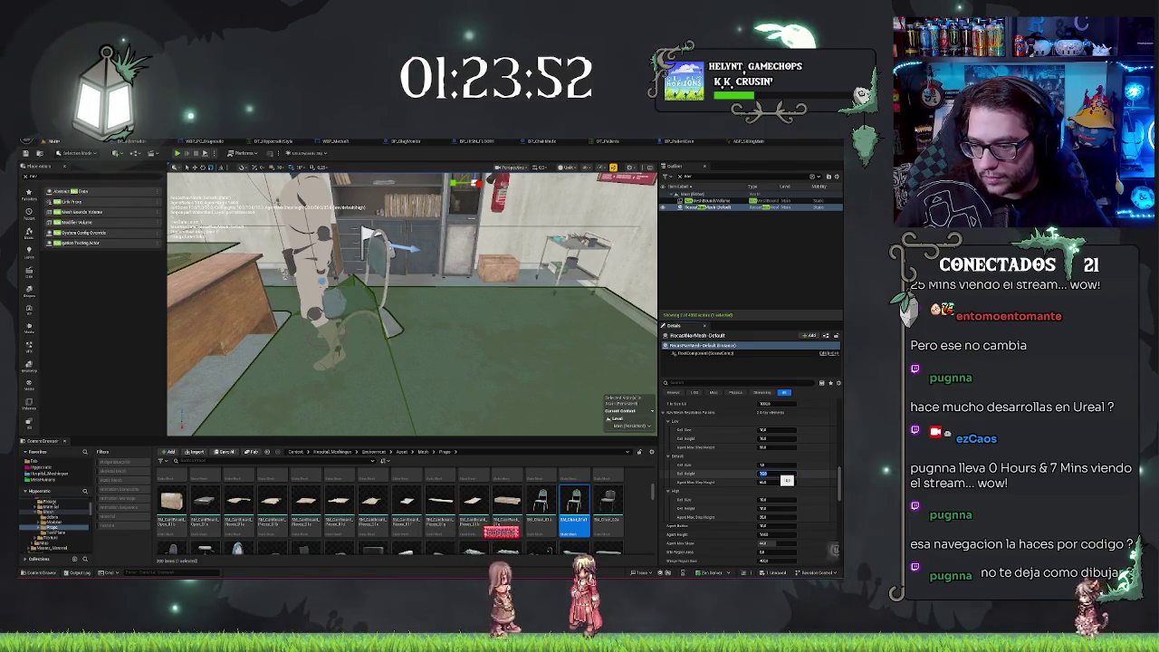
pyautogui.press('Return')
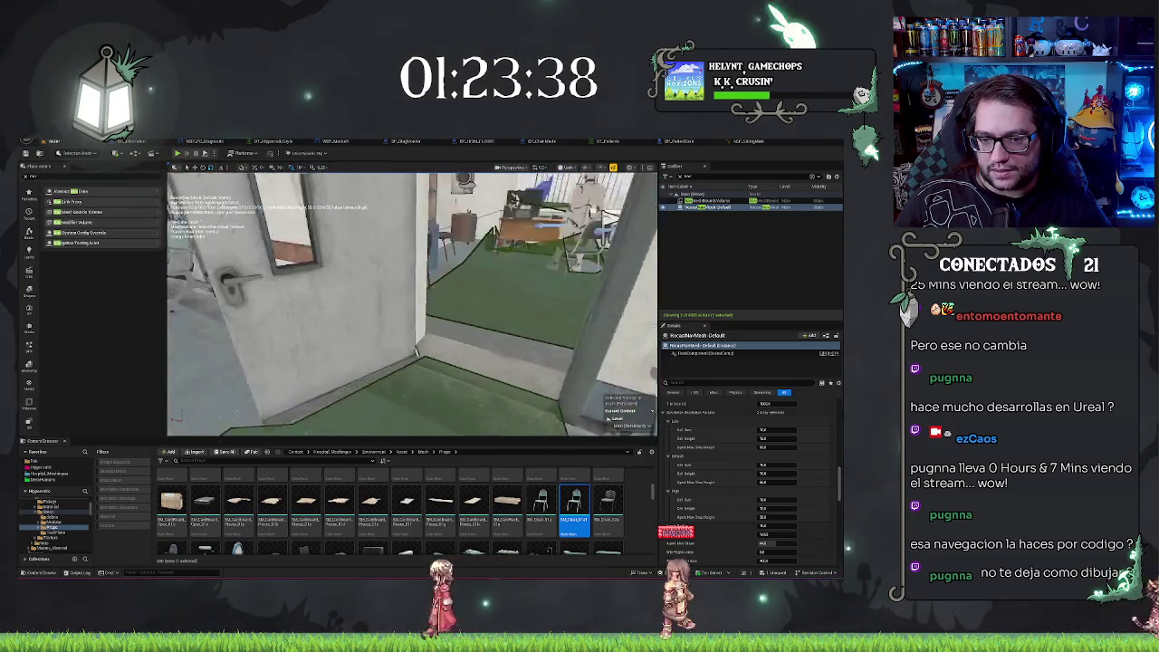
pyautogui.click(415, 338)
# Select the door's Mesh component, clear the Outliner filter, and open BP_Door in the Blueprint editor.
pyautogui.moveTo(416, 337)
pyautogui.mouseDown()
pyautogui.moveTo(148, 406)
pyautogui.moveTo(561, 257)
pyautogui.mouseUp()
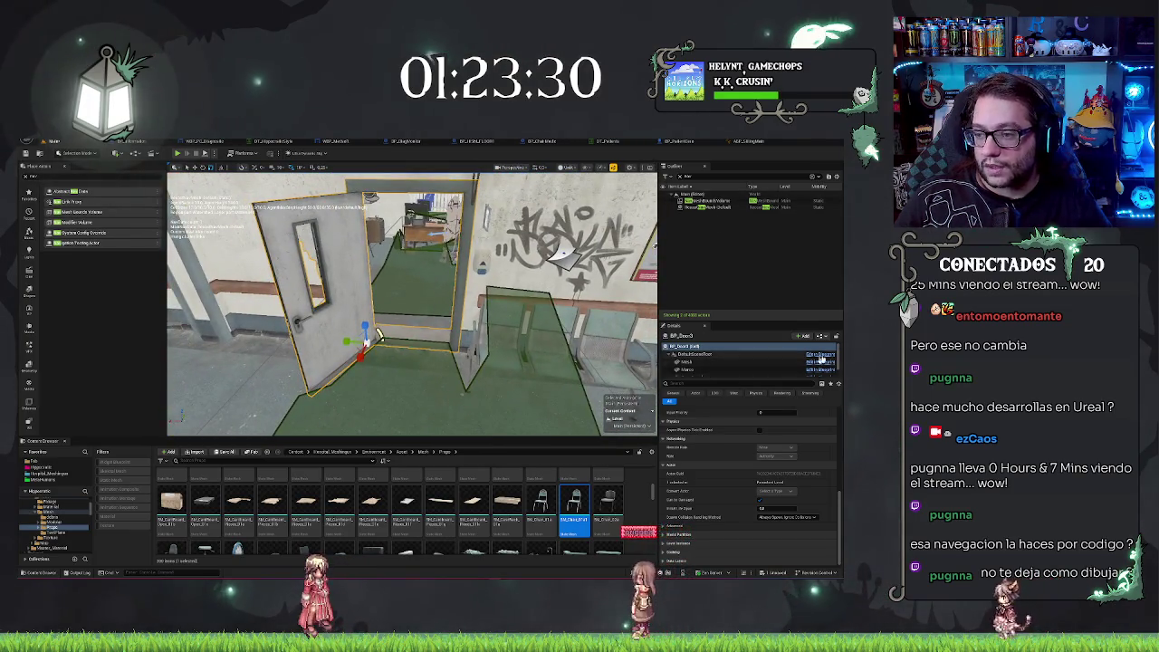
pyautogui.click(687, 363)
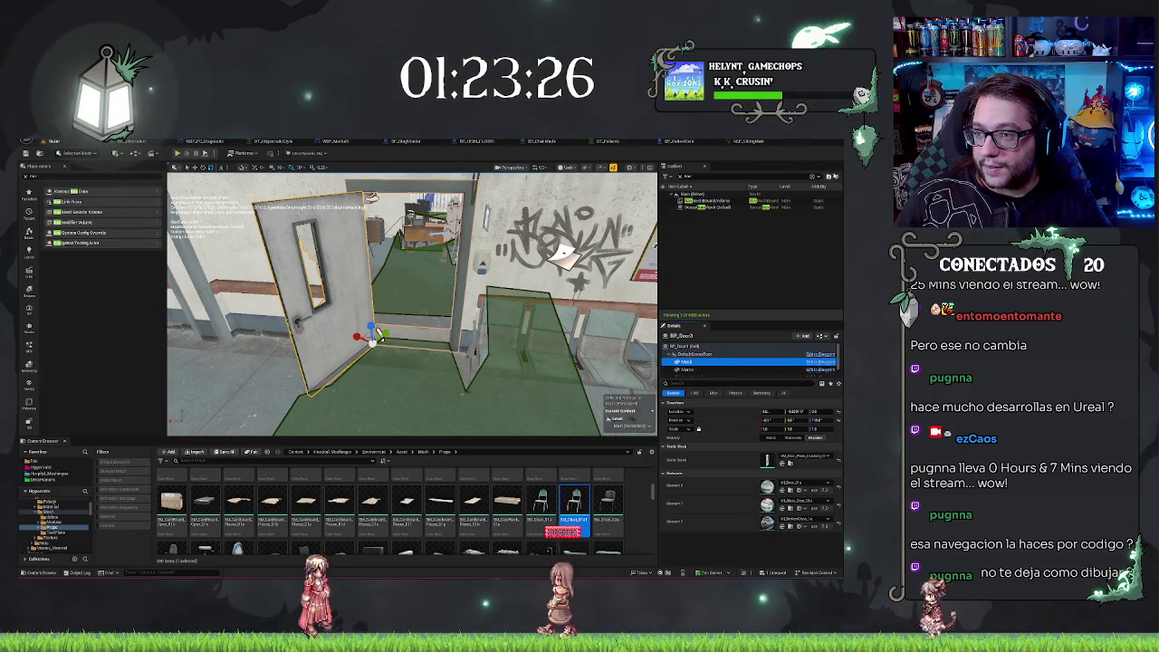
pyautogui.click(678, 177)
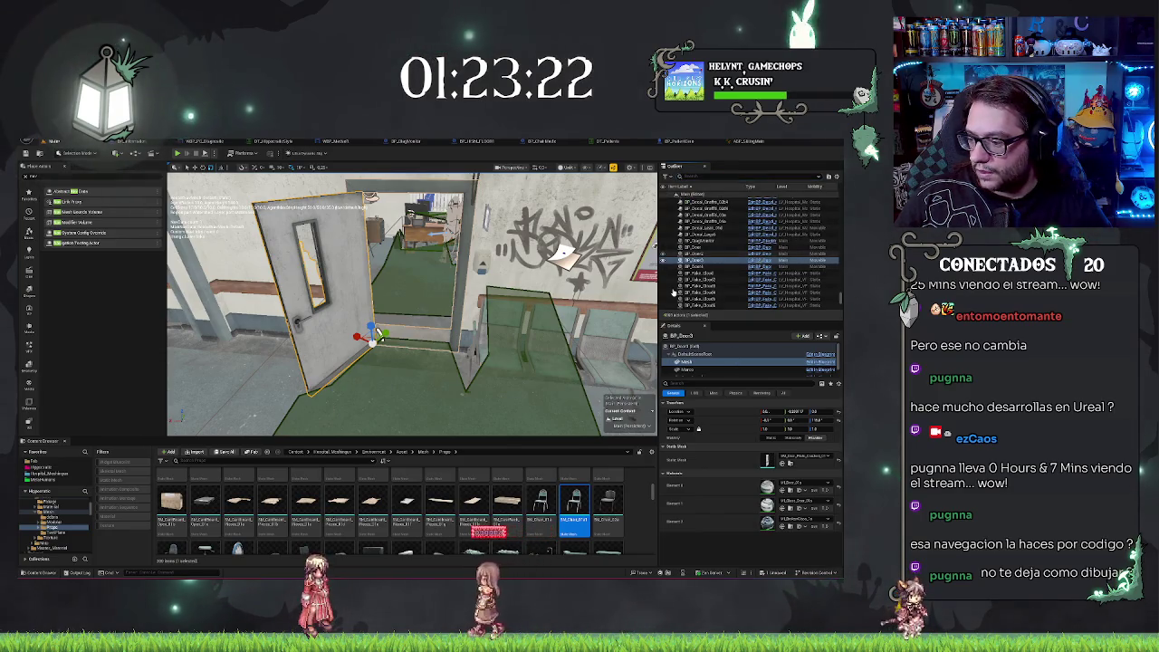
pyautogui.hotkey('ctrl', 'e')
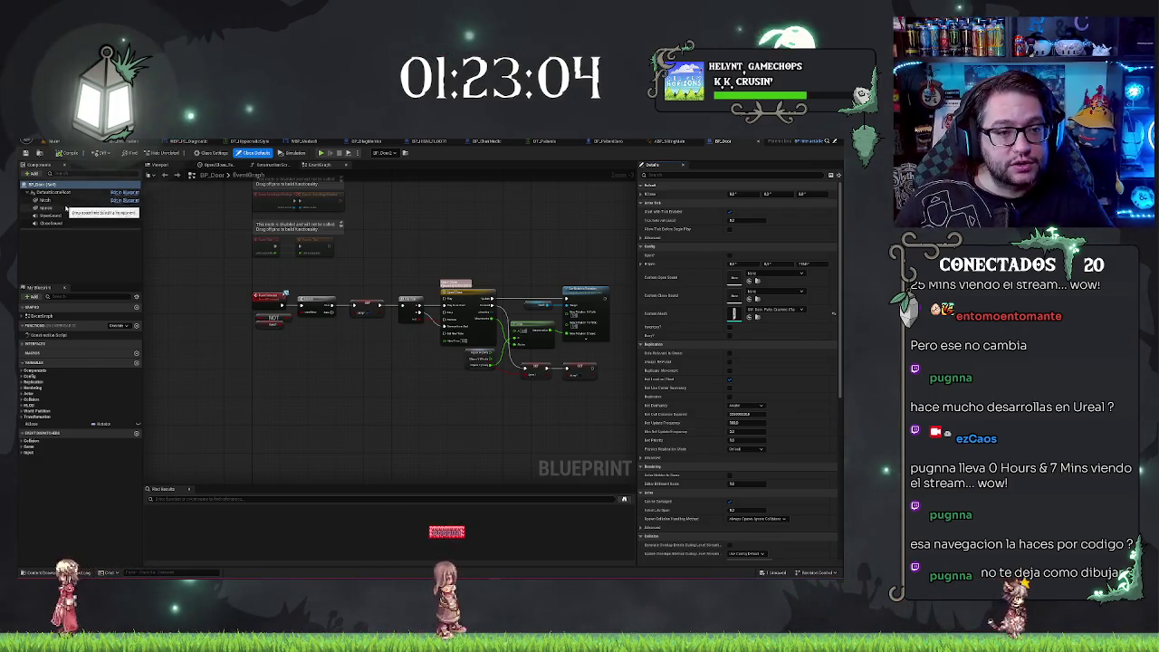
# Preview the door Mesh in BP_Door and check its Collision Presets, then return to the level.
pyautogui.click(46, 207)
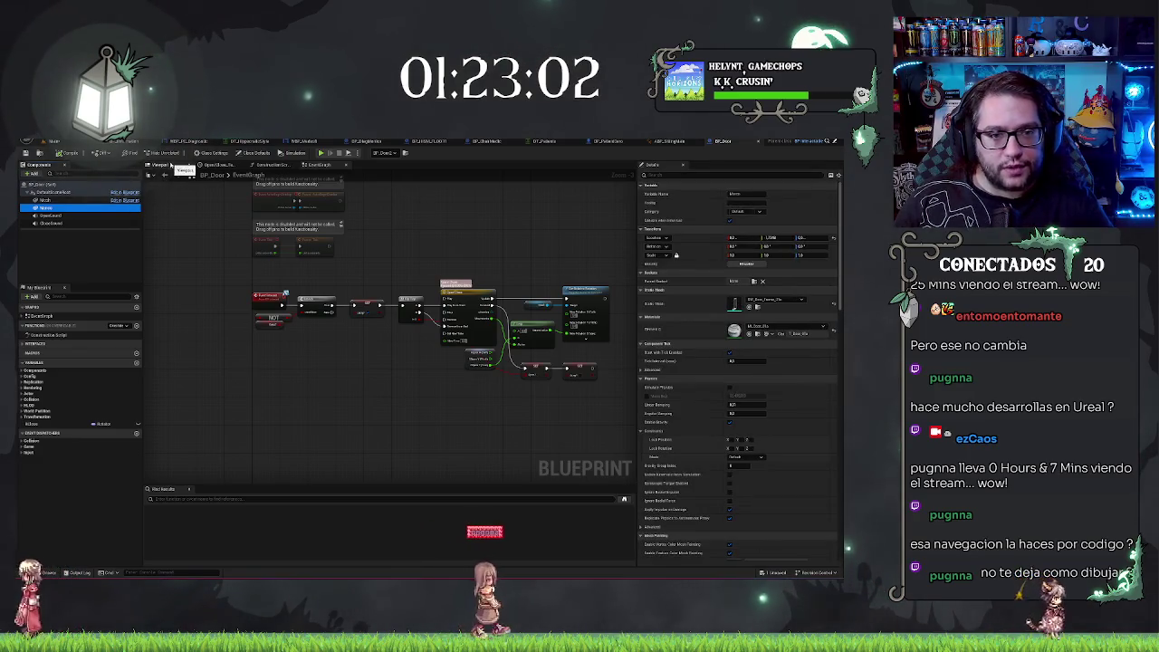
pyautogui.click(170, 164)
pyautogui.moveTo(389, 325)
pyautogui.mouseDown()
pyautogui.moveTo(389, 280)
pyautogui.moveTo(389, 389)
pyautogui.mouseUp()
pyautogui.scroll(-2, 738, 362)
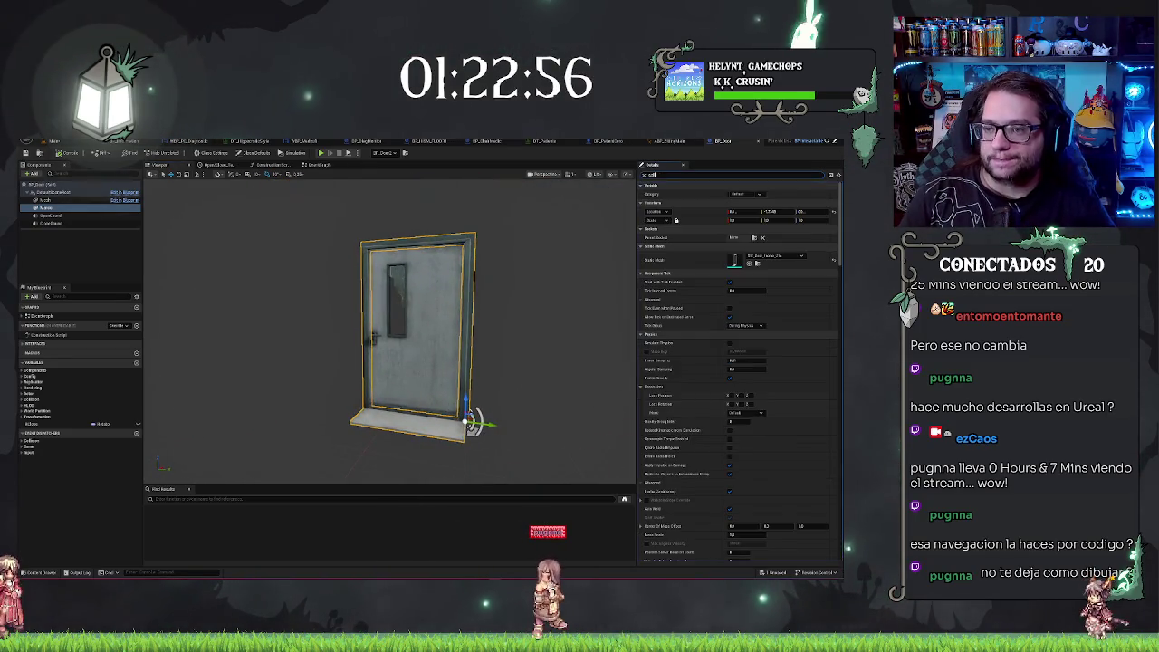
pyautogui.scroll(-5, 738, 362)
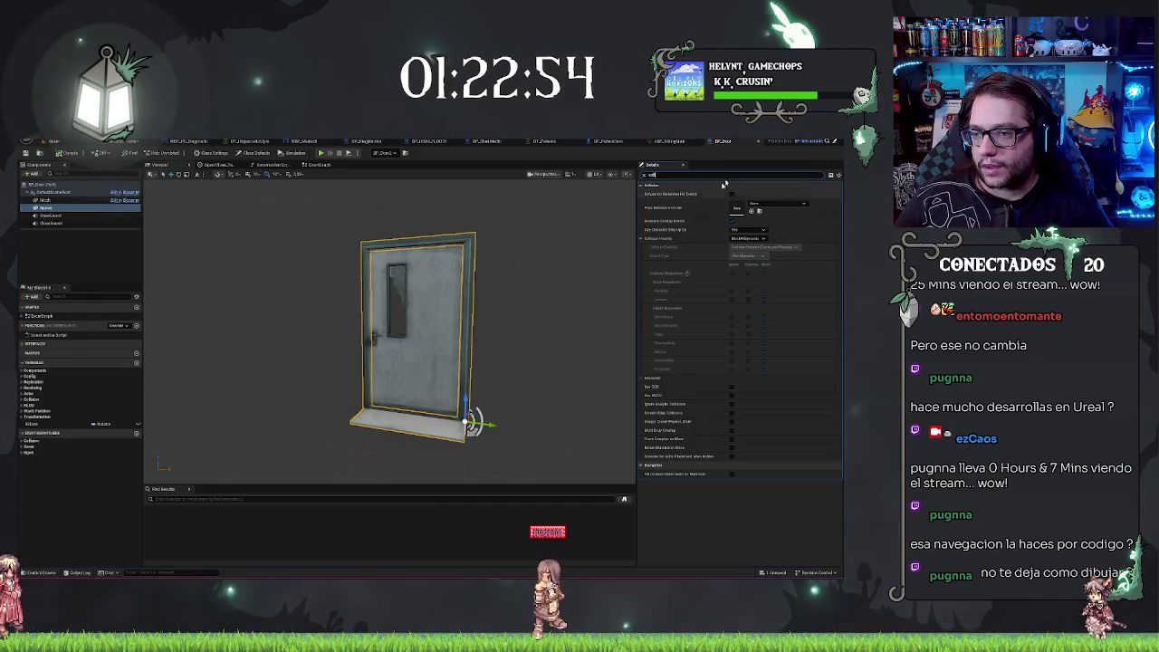
pyautogui.click(738, 238)
pyautogui.click(744, 257)
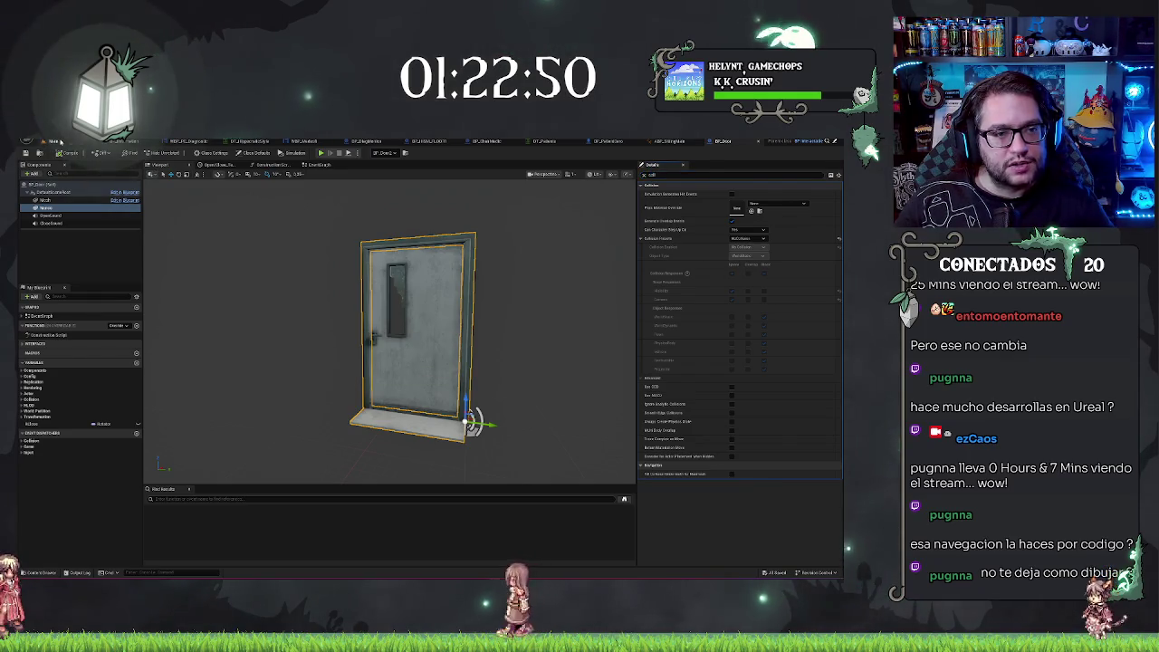
pyautogui.click(52, 140)
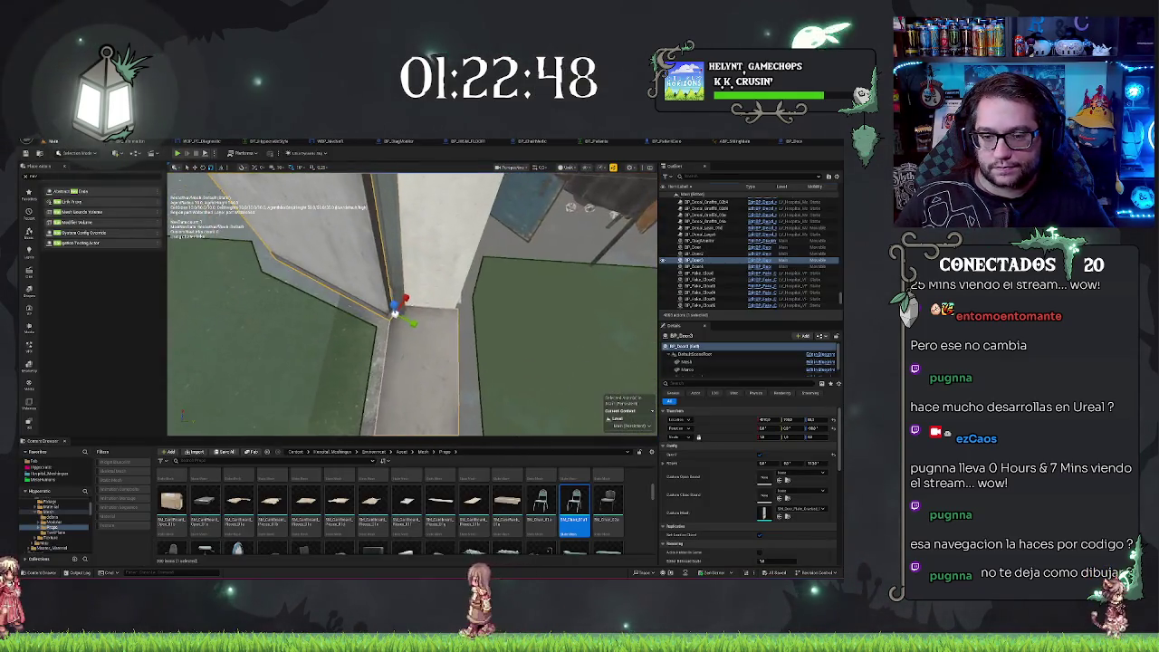
# Inspect the doorway by selecting the door frame, door, adjacent wall and floor pieces.
pyautogui.click(181, 188)
pyautogui.moveTo(181, 187)
pyautogui.mouseDown()
pyautogui.moveTo(393, 212)
pyautogui.moveTo(375, 195)
pyautogui.moveTo(387, 174)
pyautogui.moveTo(417, 217)
pyautogui.mouseUp()
pyautogui.click(434, 272)
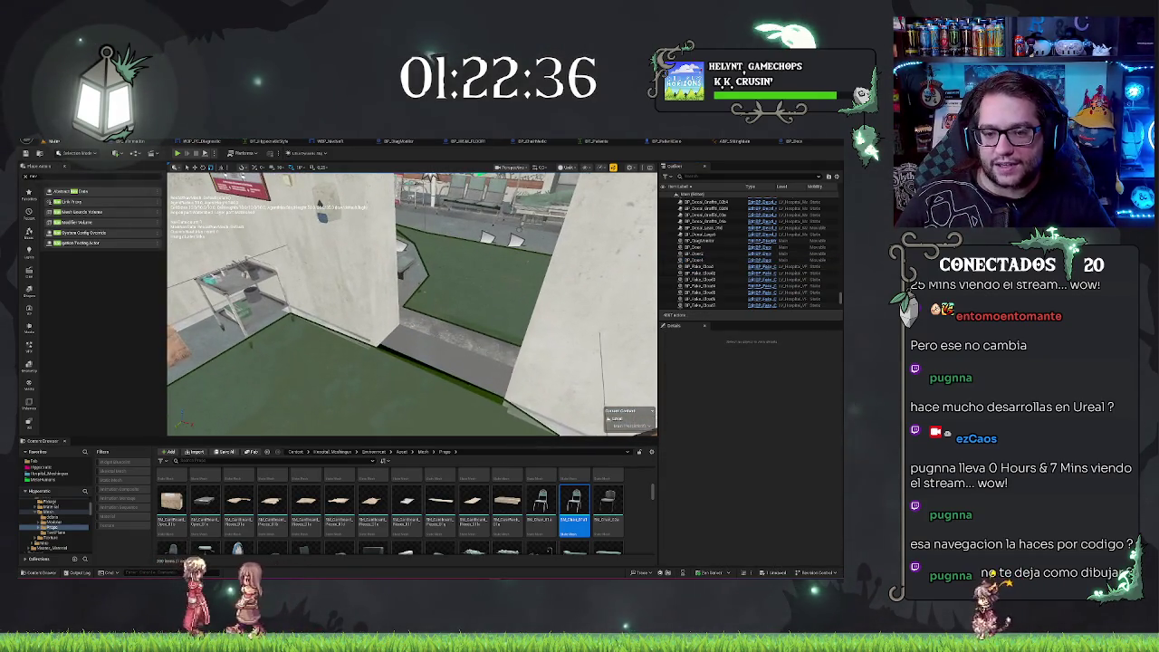
pyautogui.click(417, 271)
pyautogui.moveTo(416, 271)
pyautogui.mouseDown()
pyautogui.moveTo(426, 303)
pyautogui.moveTo(452, 299)
pyautogui.moveTo(434, 299)
pyautogui.moveTo(434, 326)
pyautogui.mouseUp()
pyautogui.click(444, 308)
# Reselect BP_Door3, orbit around it, and focus the Outliner search box.
pyautogui.press('Escape')
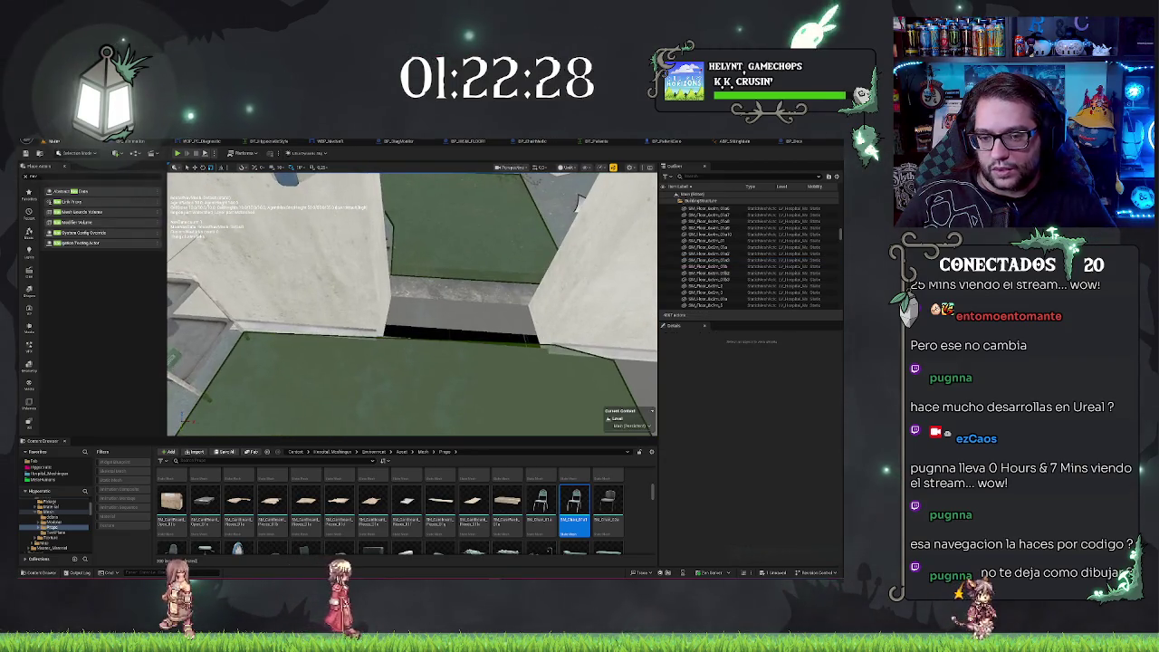
pyautogui.click(537, 302)
pyautogui.moveTo(537, 302); pyautogui.dragTo(489, 326)
pyautogui.moveTo(412, 303); pyautogui.dragTo(335, 348)
pyautogui.click(706, 176)
# Search the Outliner for 'pos' and select and frame the RecastNavMesh.
pyautogui.write('pos')
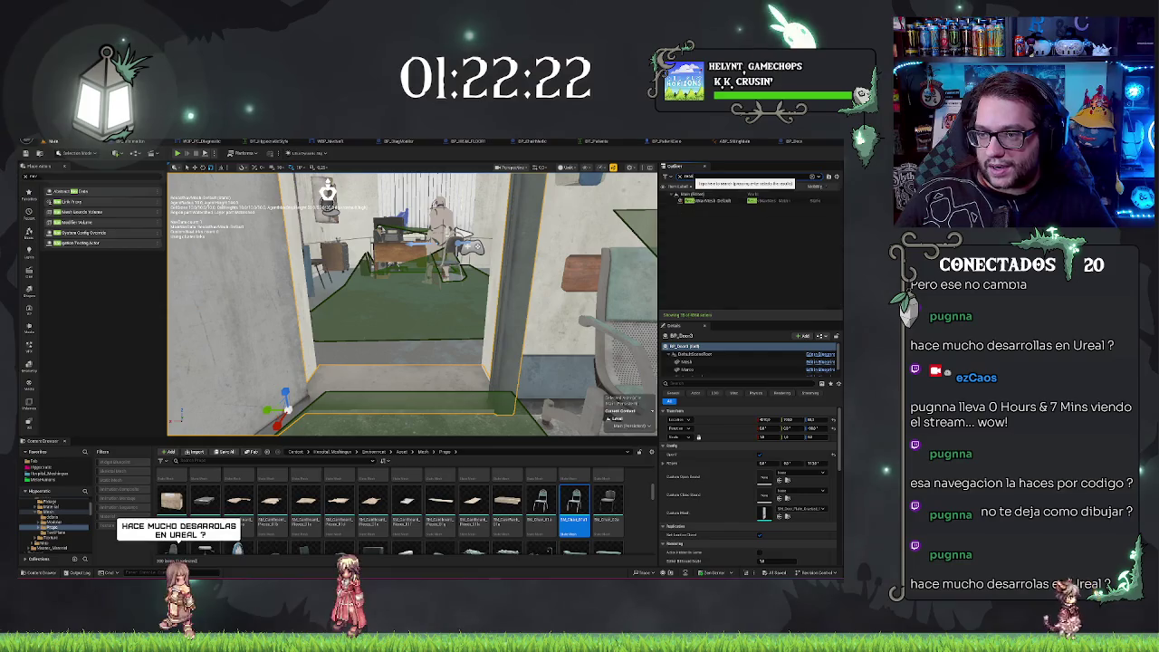
pyautogui.doubleClick(711, 200)
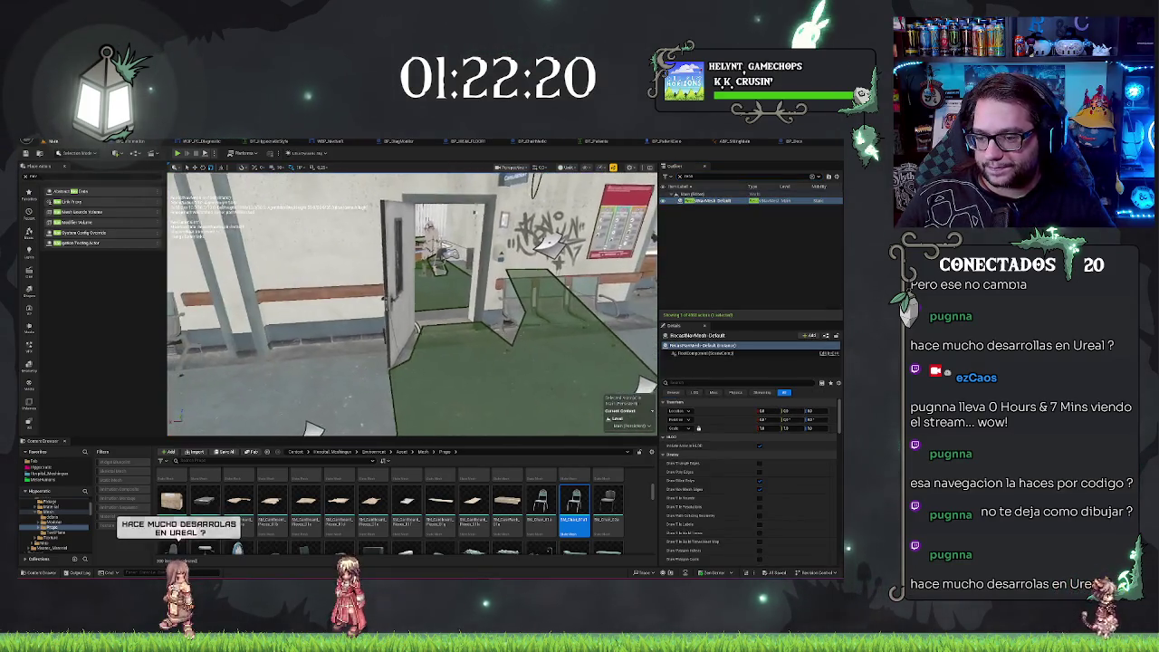
pyautogui.scroll(-10, 744, 462)
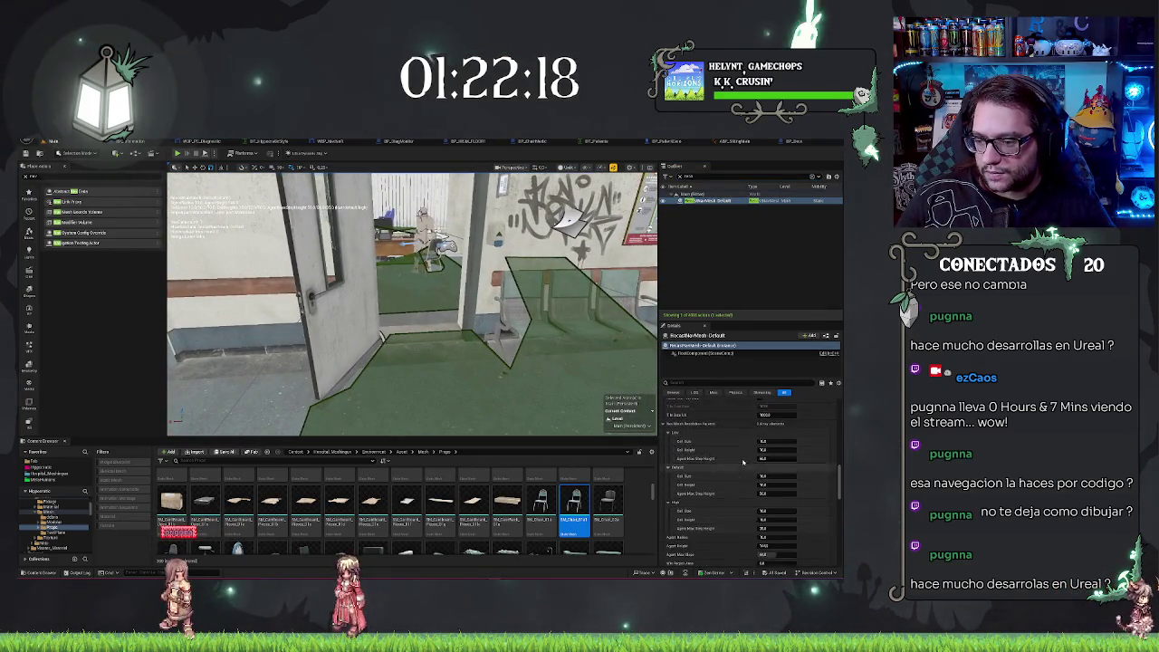
pyautogui.scroll(-3, 744, 463)
pyautogui.scroll(-2, 748, 458)
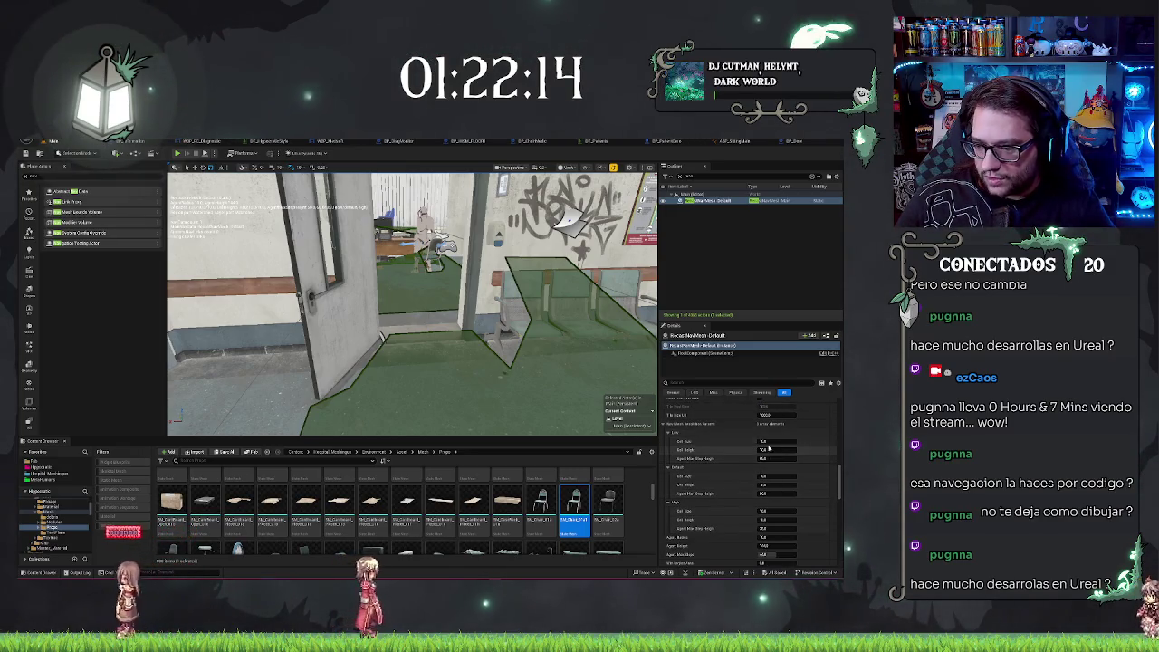
# Edit the Low cell size, Agent Radius and Agent Height values to rebuild navigation.
pyautogui.click(771, 441)
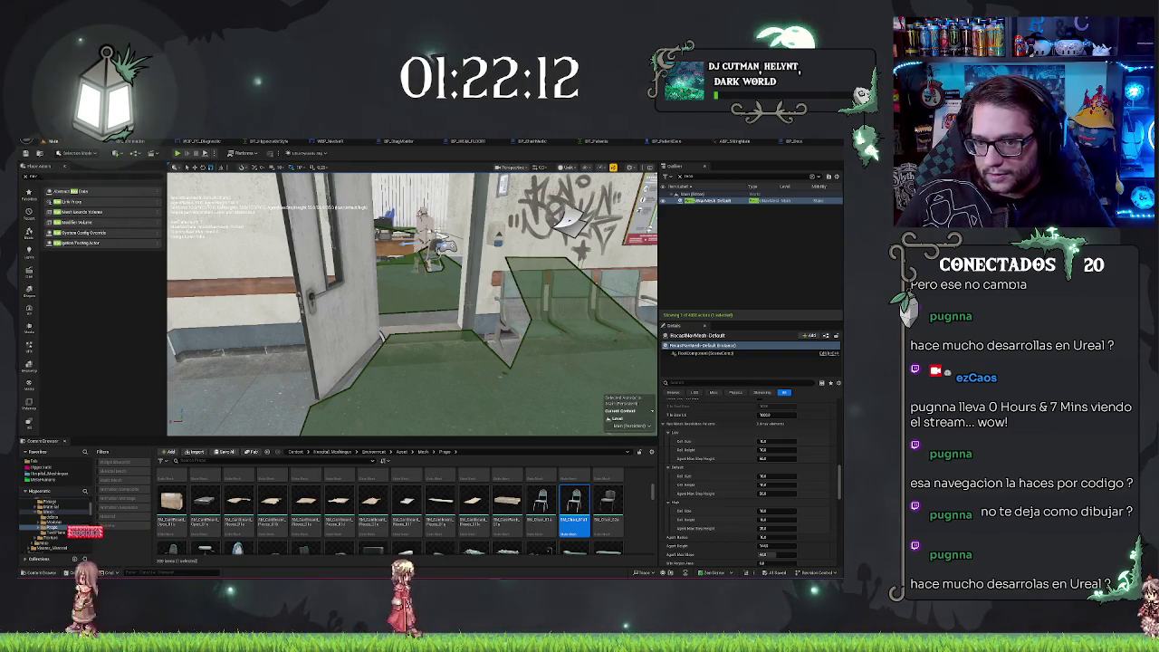
pyautogui.scroll(-2, 736, 468)
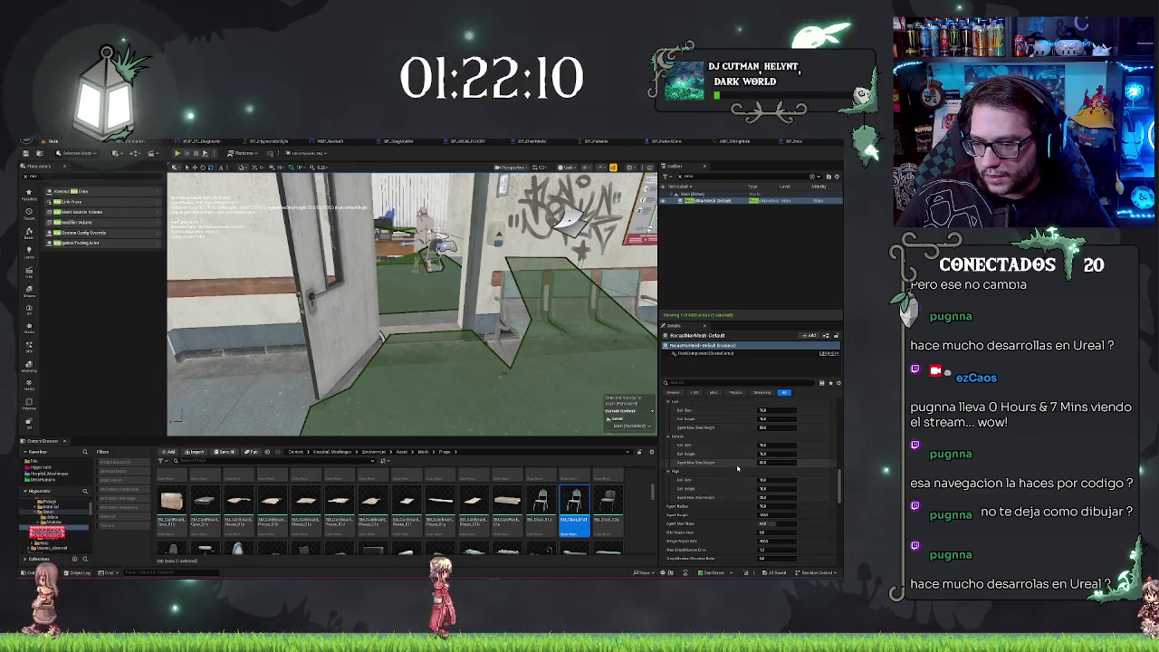
pyautogui.scroll(1, 756, 441)
pyautogui.scroll(-2, 756, 441)
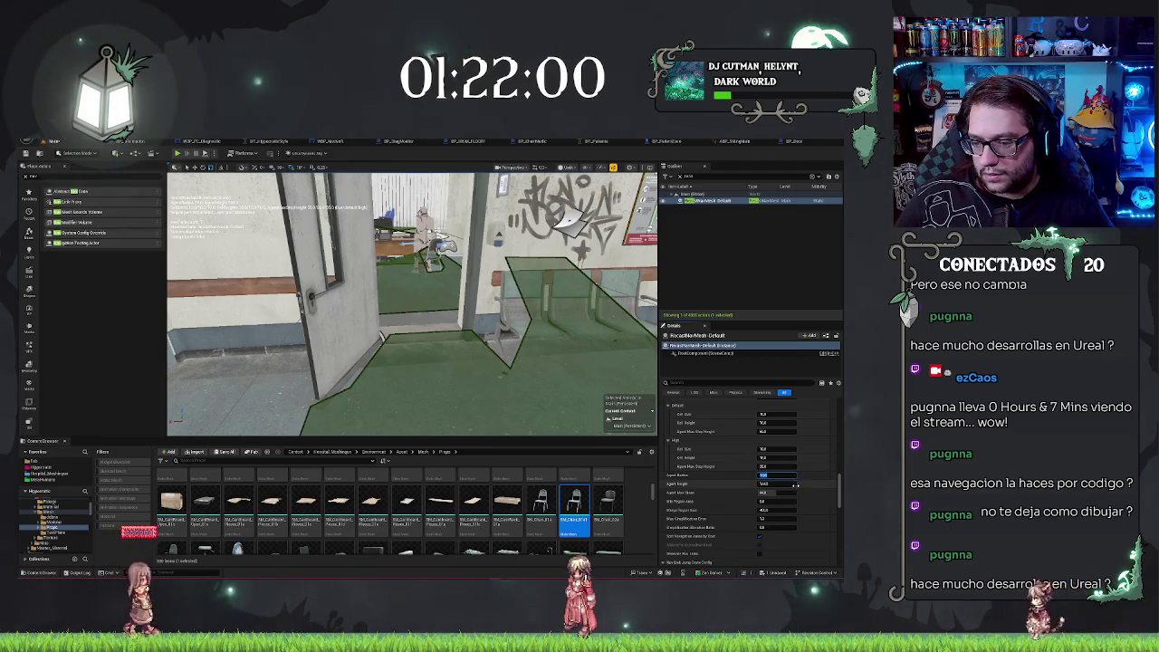
pyautogui.press('Return')
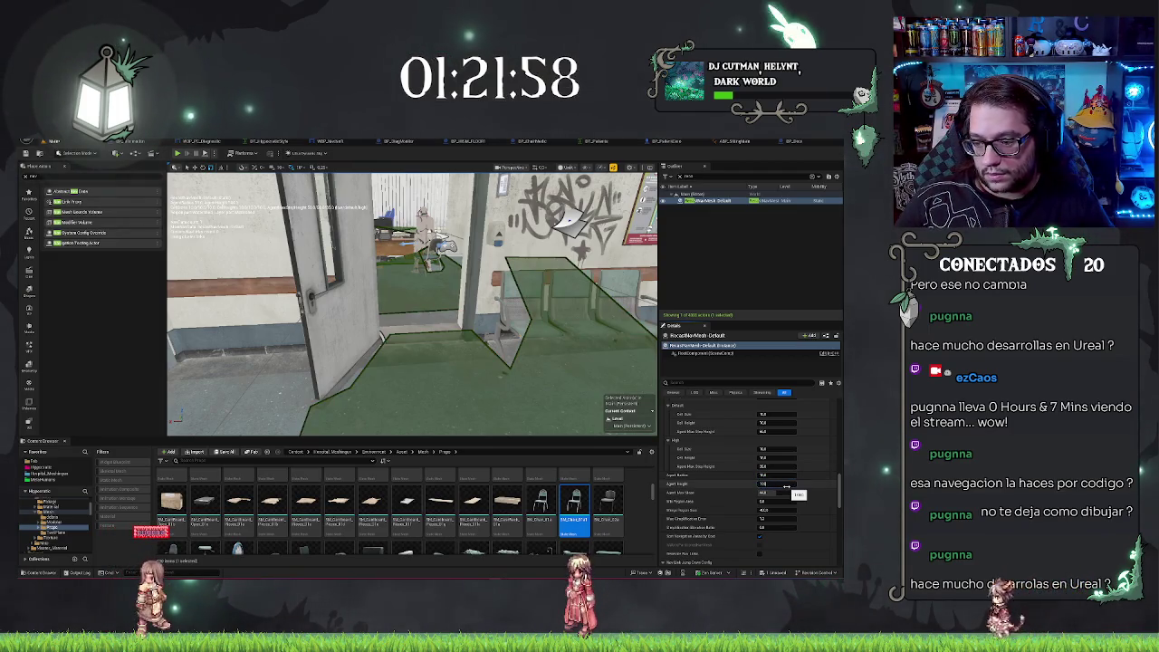
pyautogui.click(784, 485)
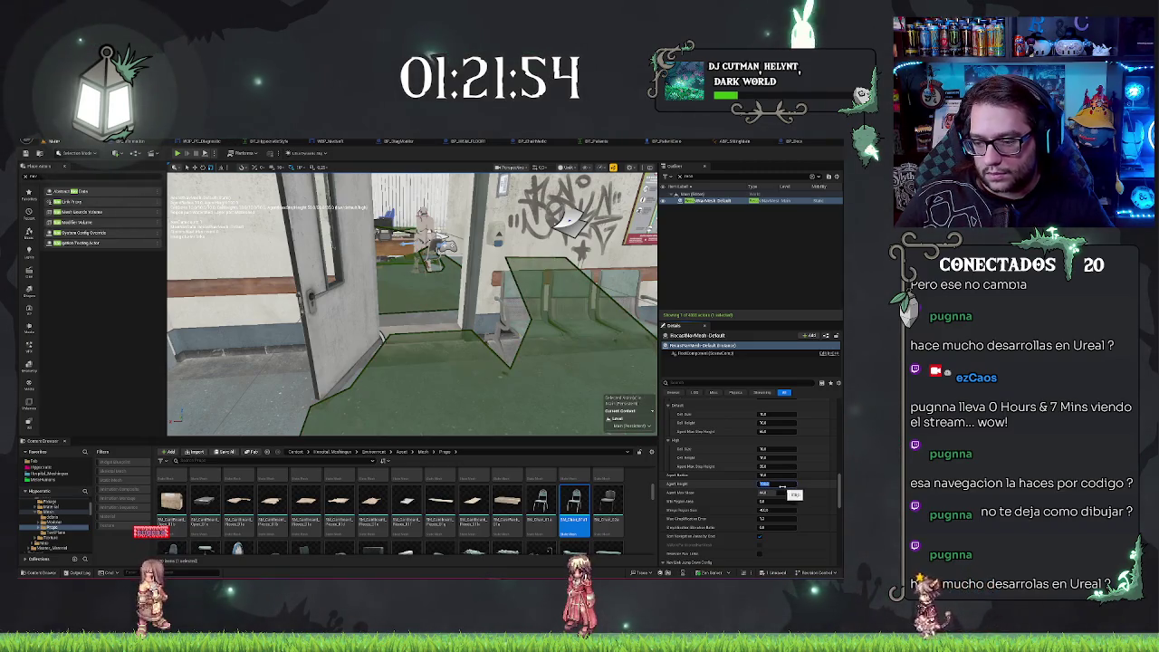
pyautogui.press('Tab')
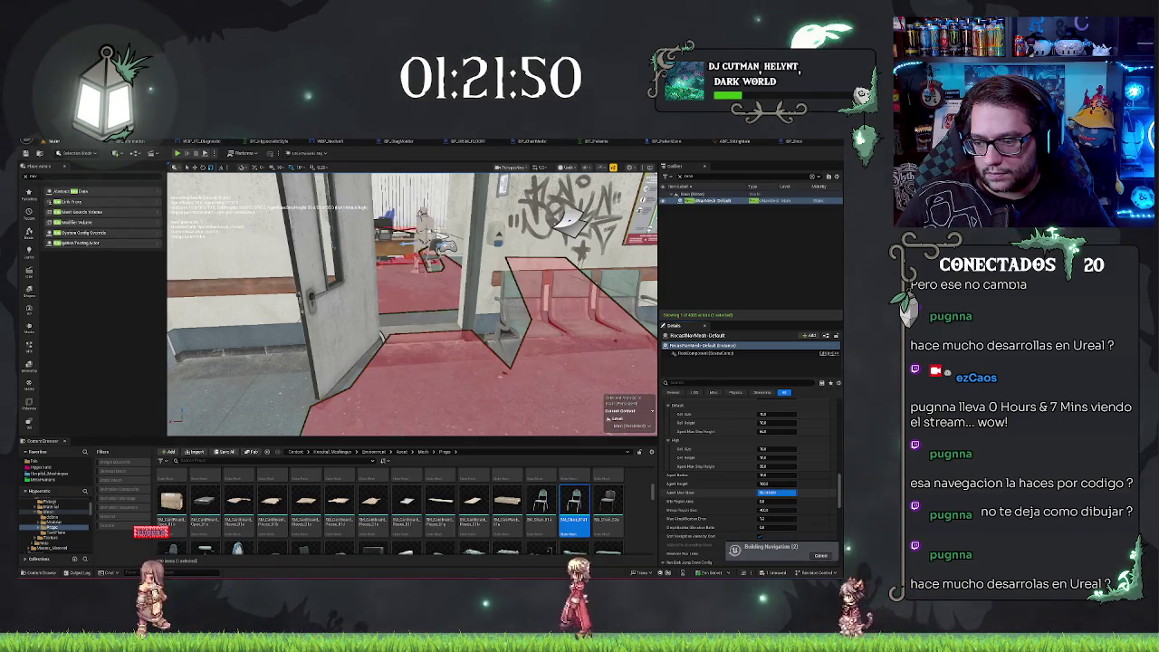
# Undo the Agent Max Slope and Merge Region Size edits and show the RecastNavMesh-Default instance settings.
pyautogui.hotkey('ctrl', 'z')
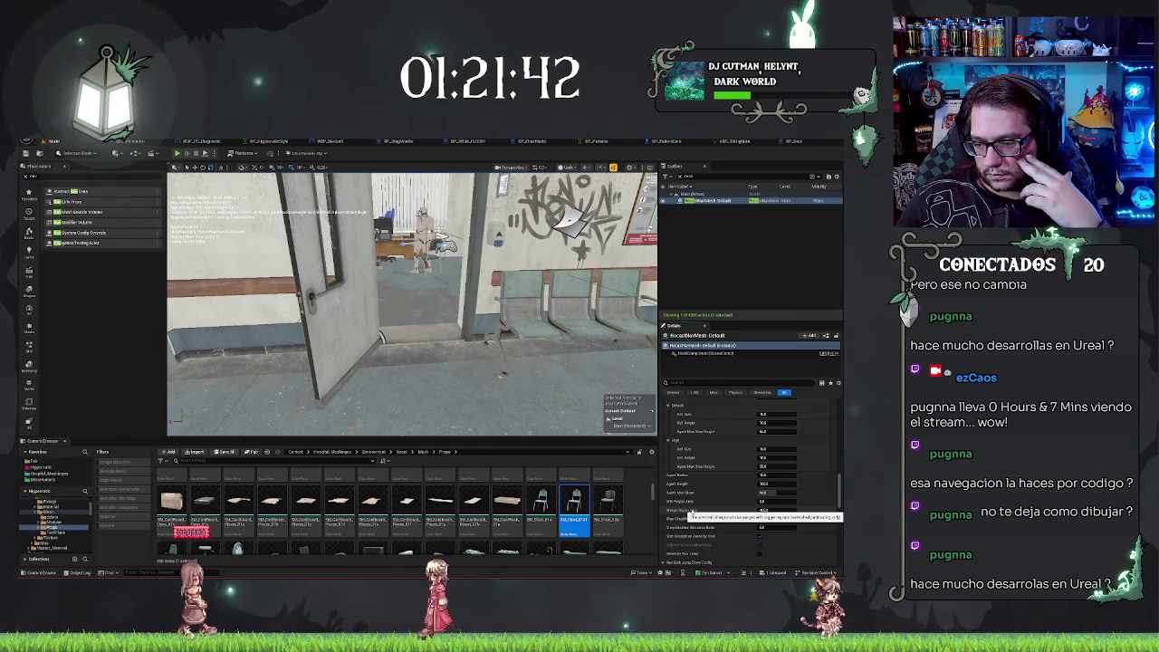
pyautogui.click(776, 509)
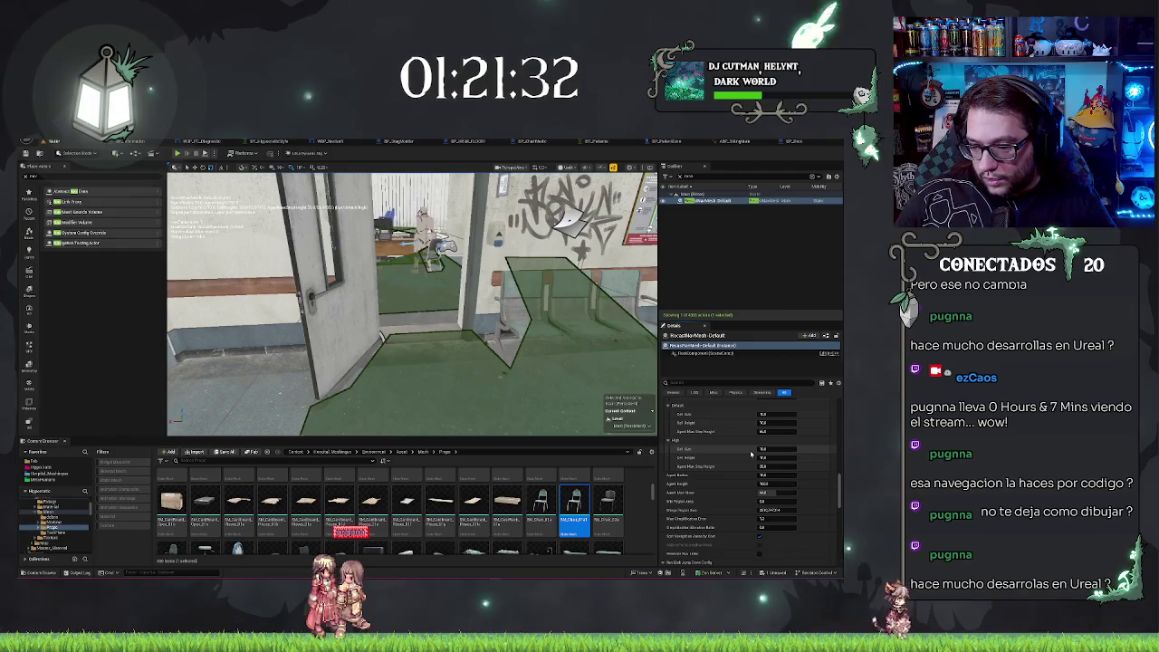
pyautogui.hotkey('ctrl', 'z')
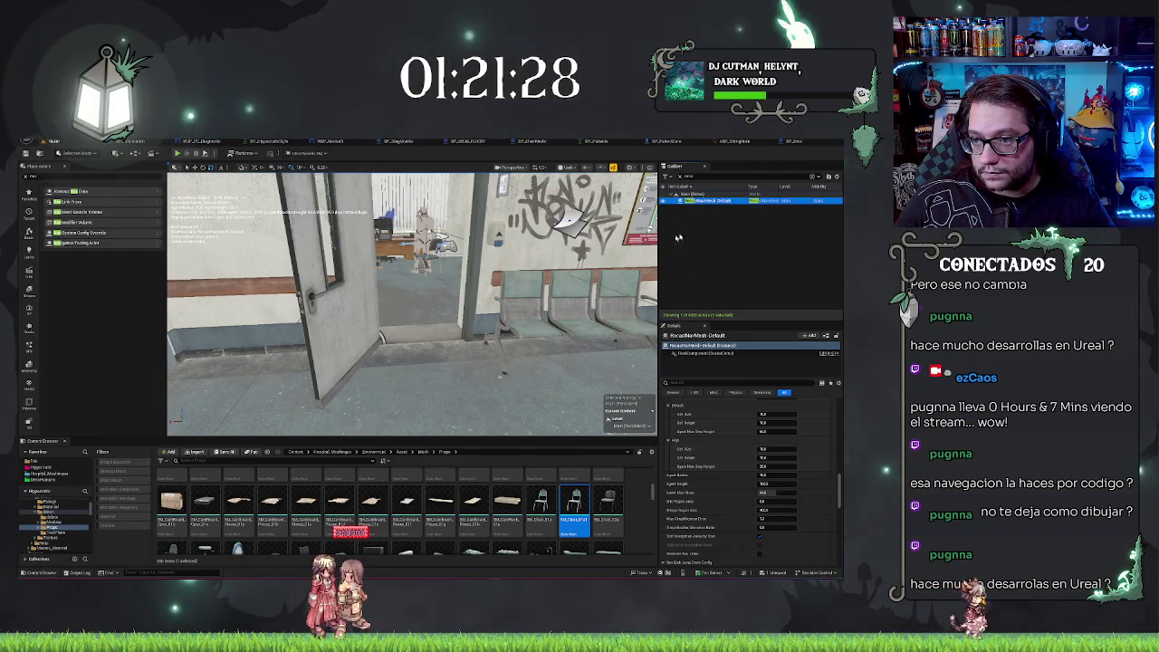
pyautogui.click(690, 346)
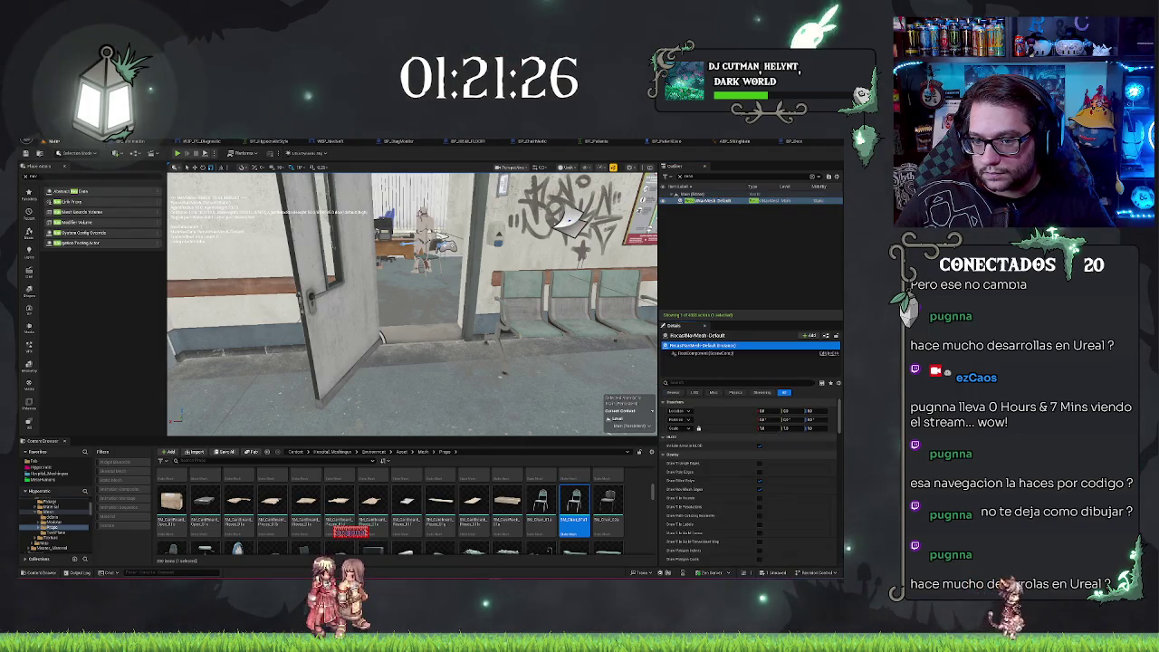
pyautogui.press('w')
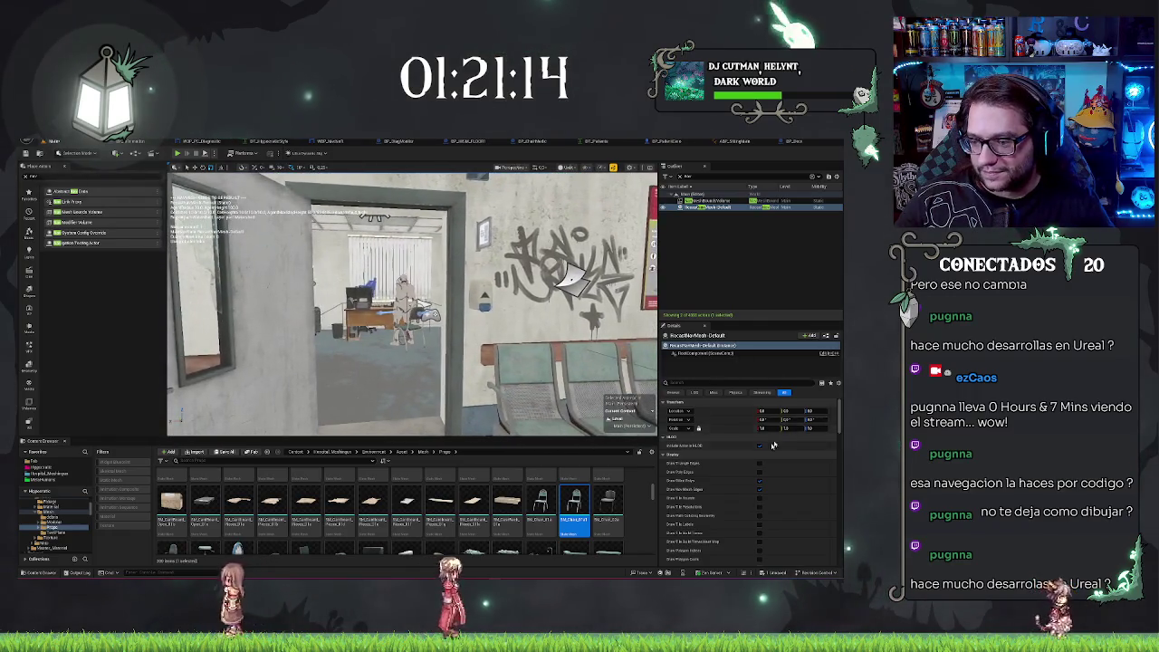
# Enter 10 into a navmesh Generation field and rebuild the navmesh.
pyautogui.scroll(-5, 750, 482)
pyautogui.scroll(-2, 750, 482)
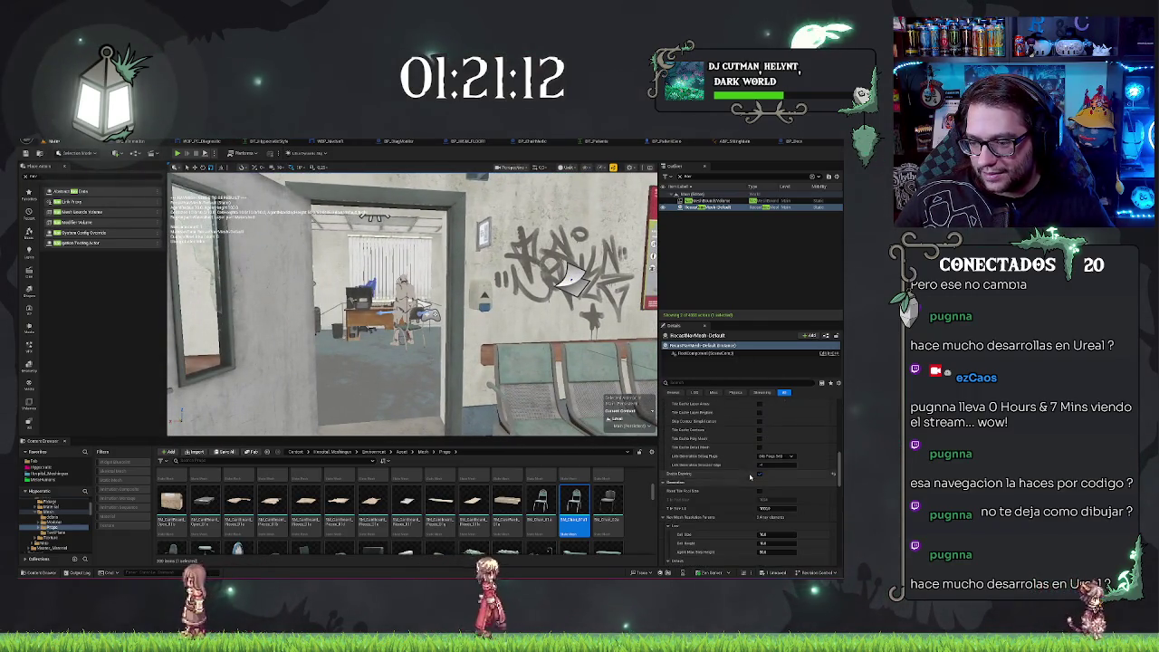
pyautogui.scroll(-3, 768, 462)
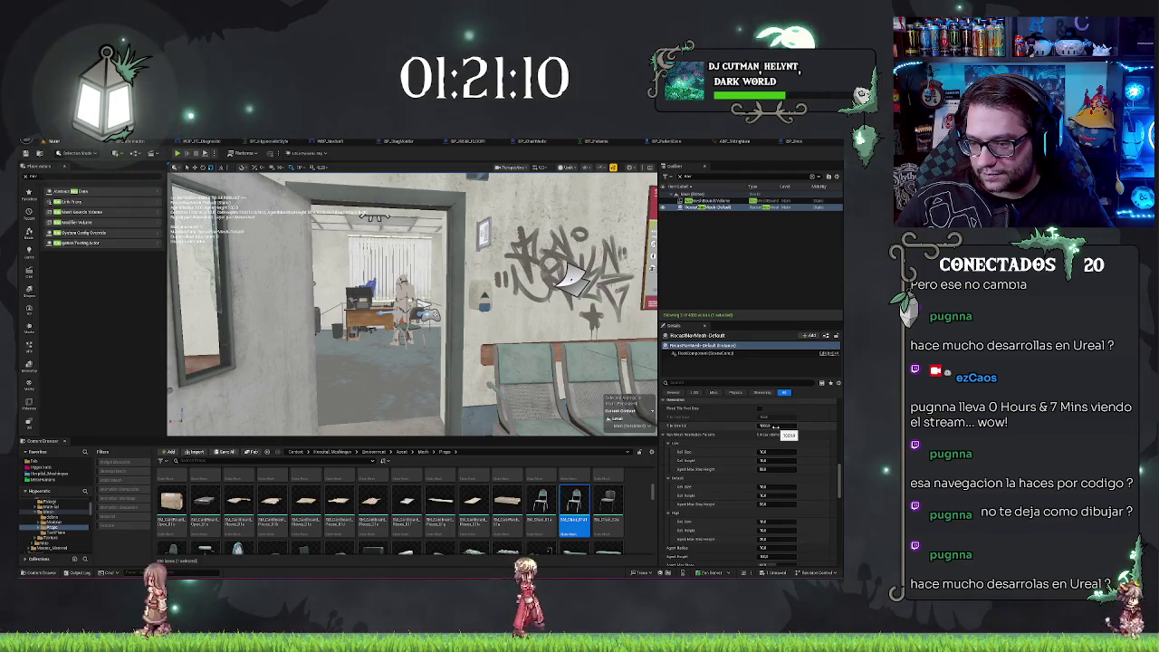
pyautogui.click(774, 426)
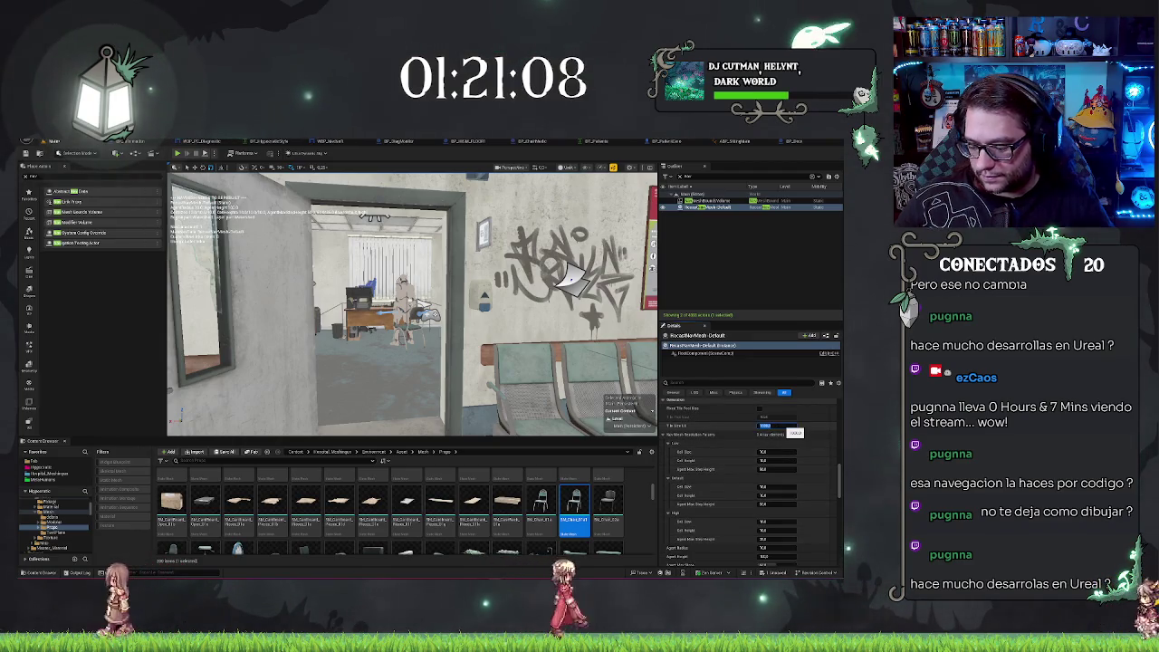
pyautogui.press('Return')
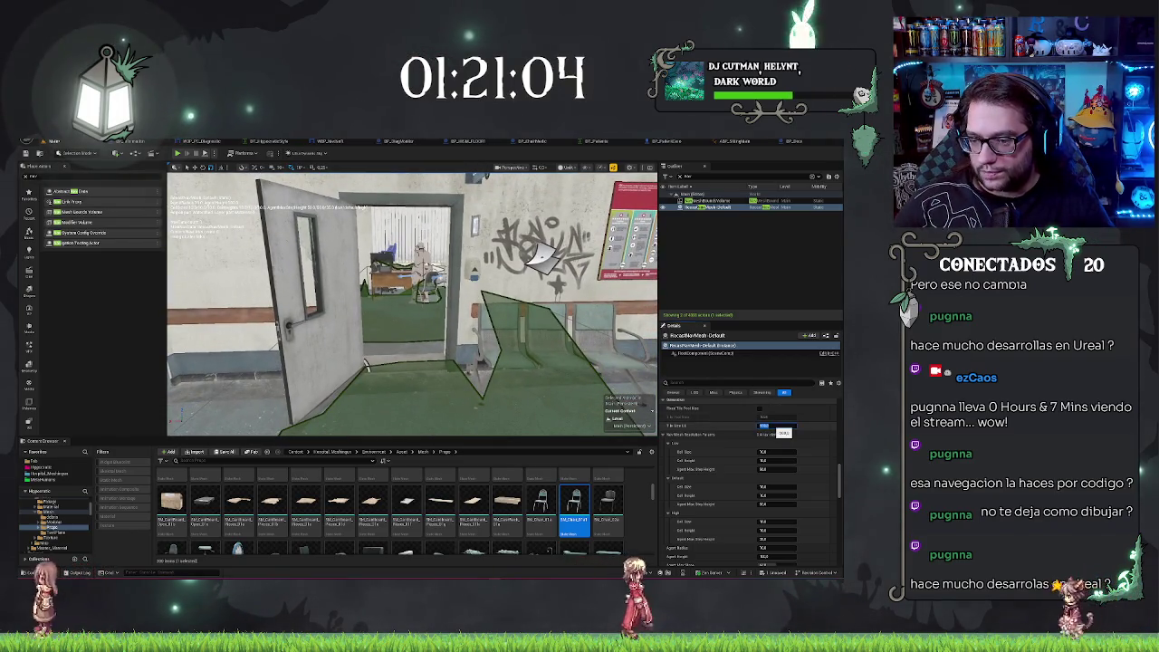
pyautogui.write('10')
pyautogui.press('Return')
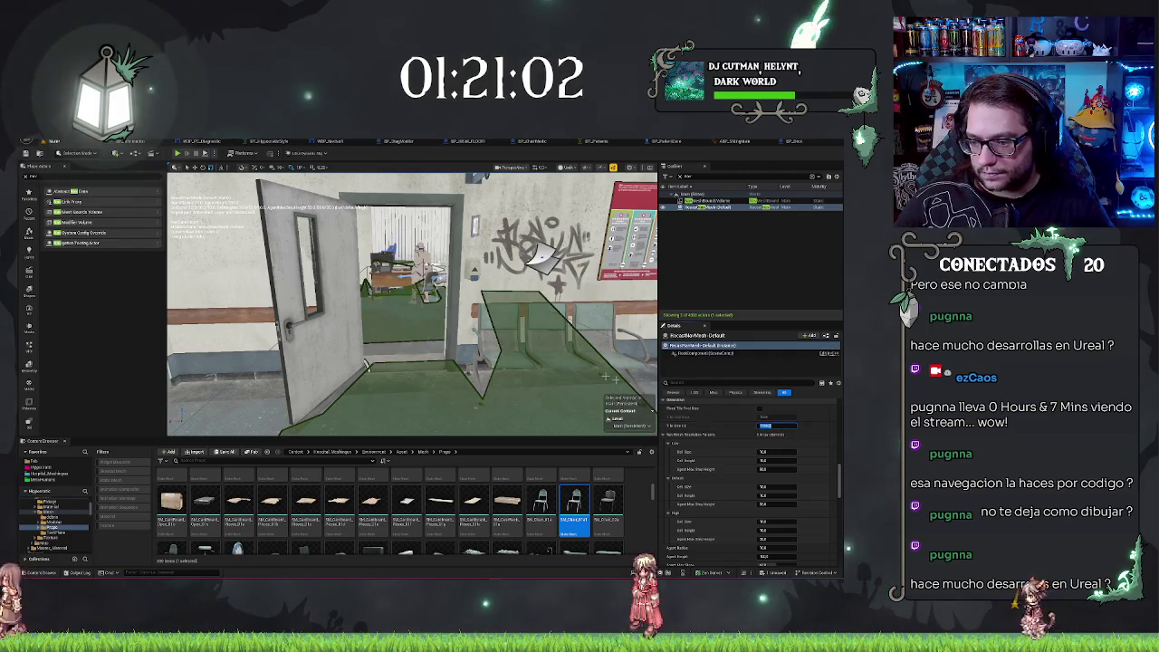
# Set Cell Size to 10, then fly through the doorway to inspect the rebuilt navmesh.
pyautogui.click(768, 452)
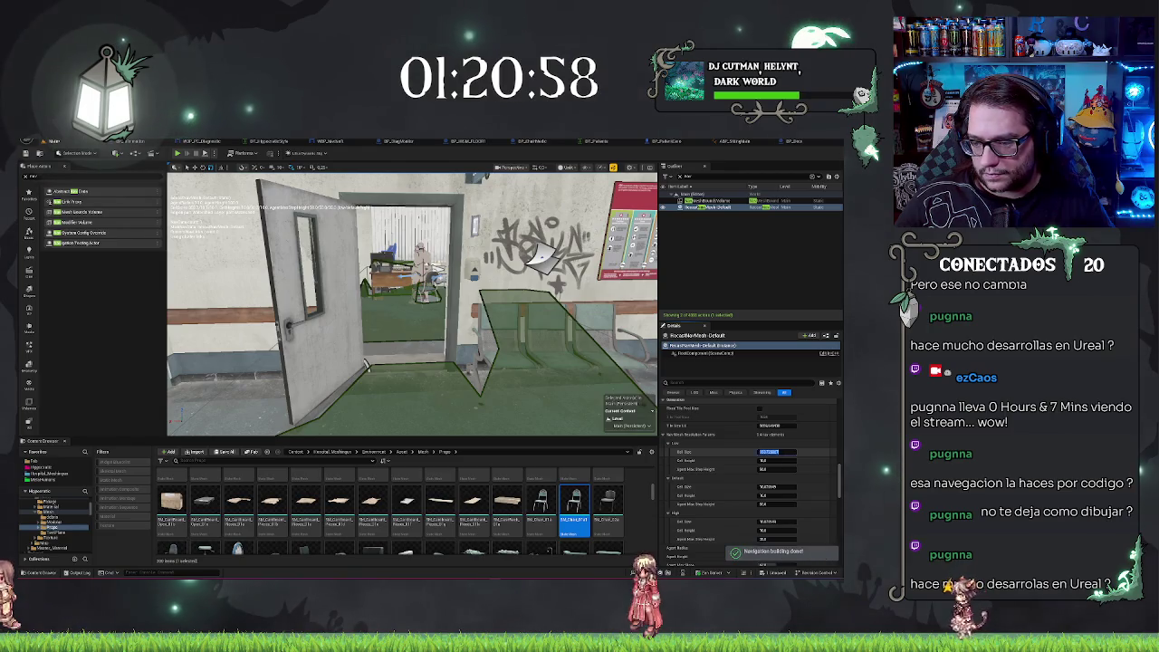
pyautogui.write('10')
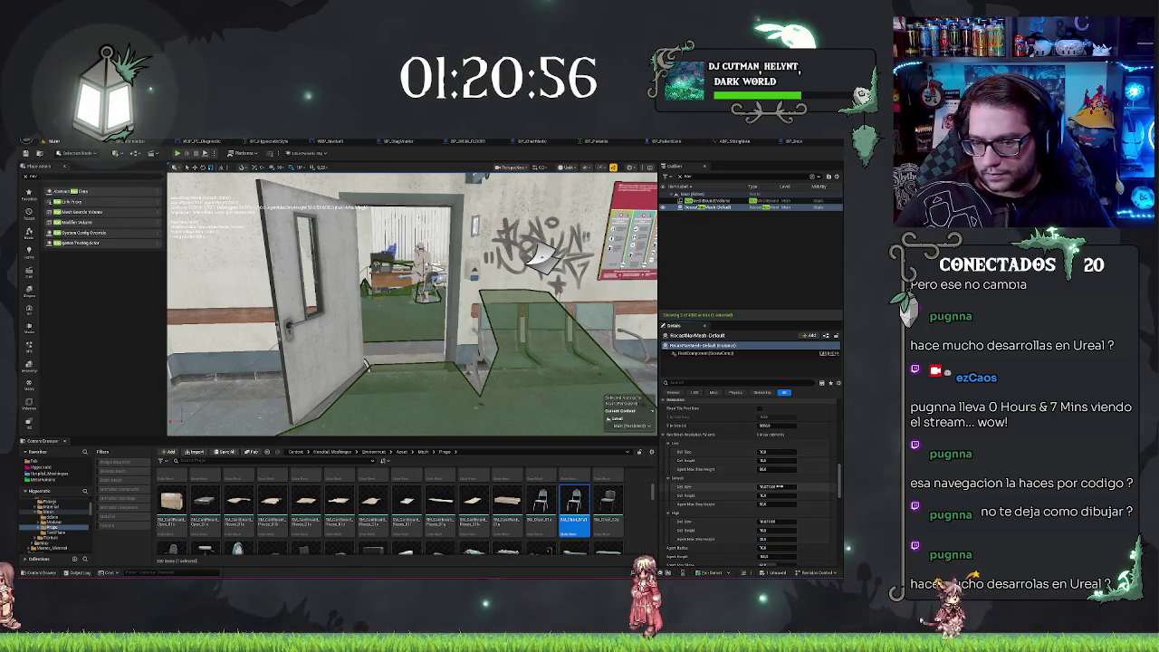
pyautogui.press('Return')
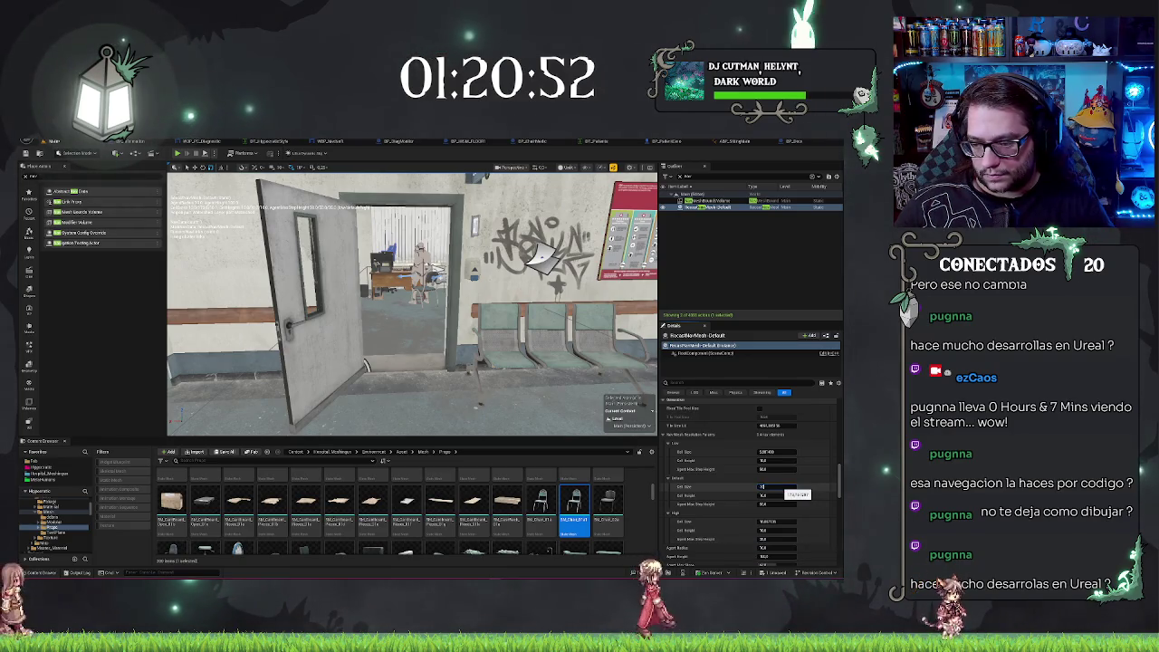
pyautogui.press('w')
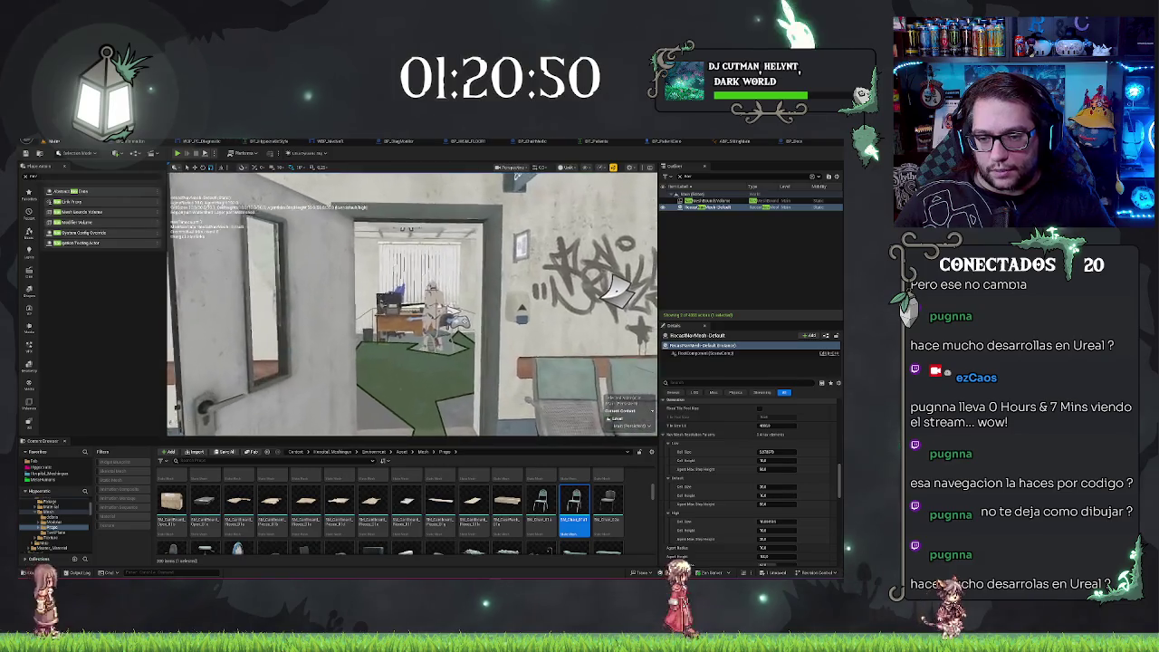
pyautogui.press('w')
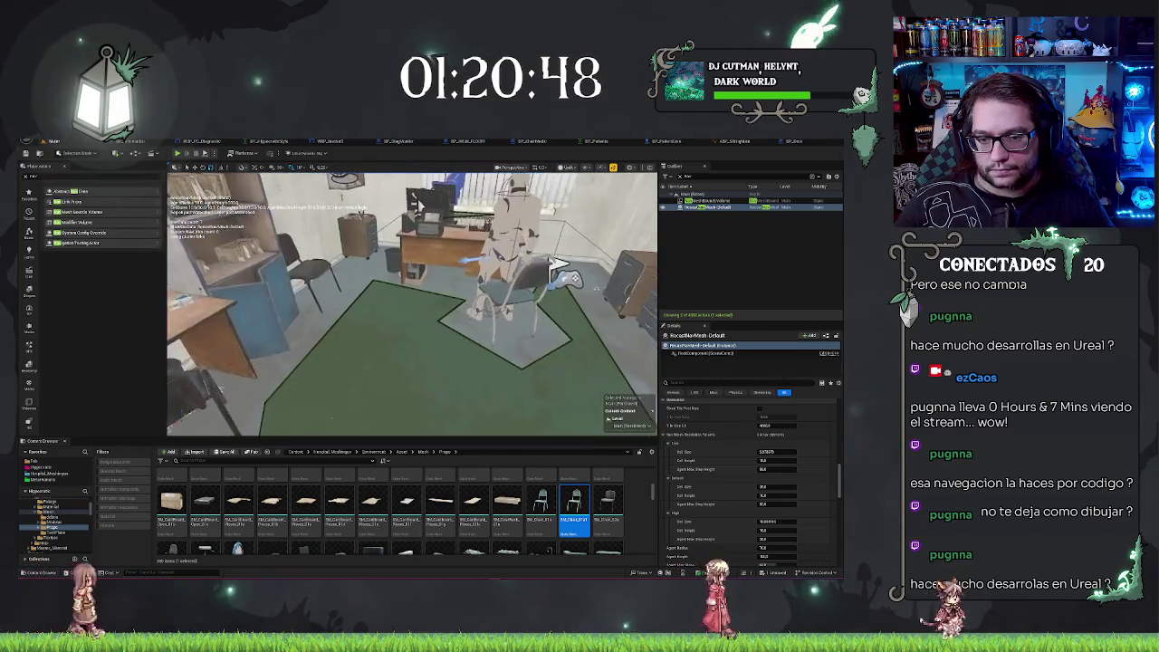
pyautogui.press('w')
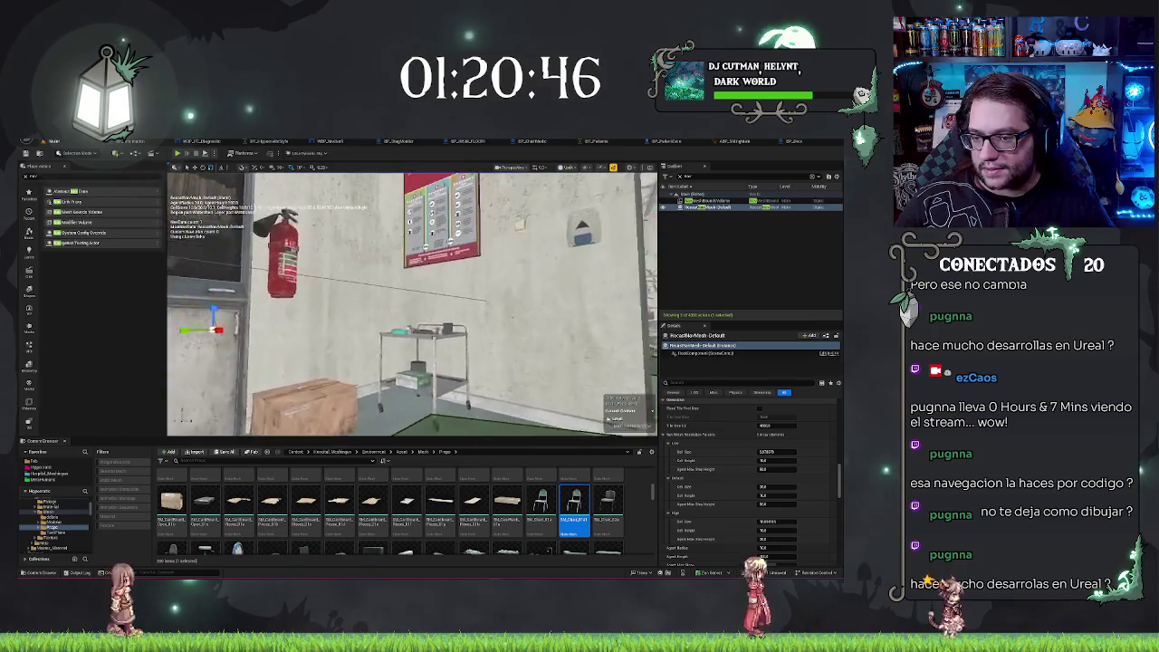
pyautogui.press('w')
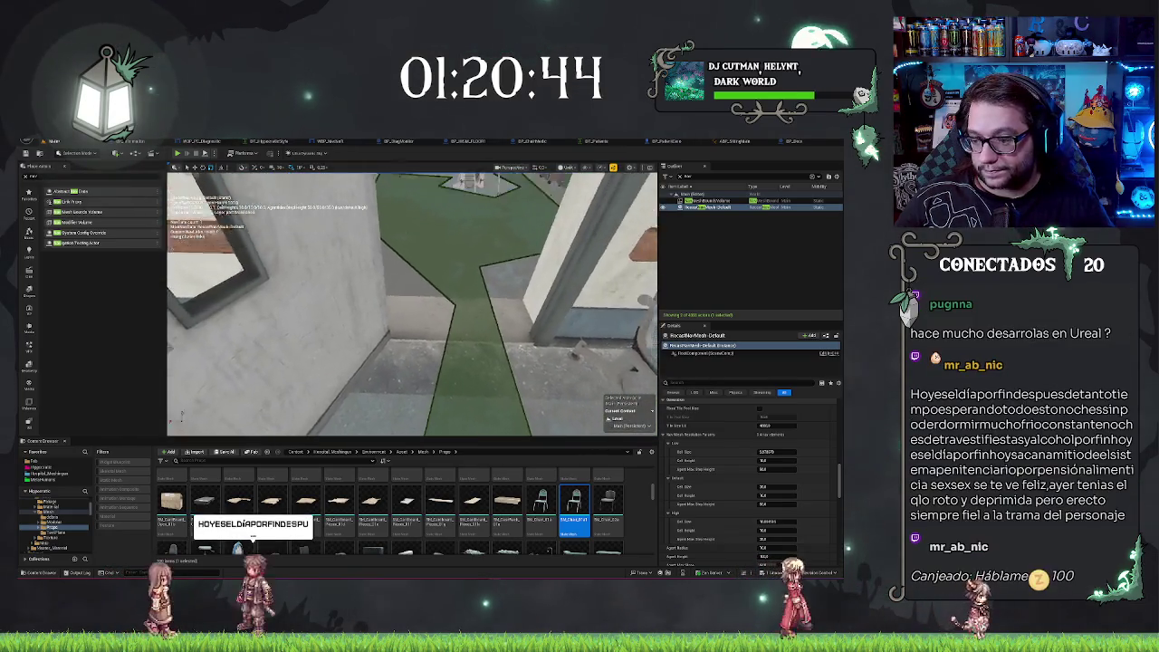
pyautogui.press('w')
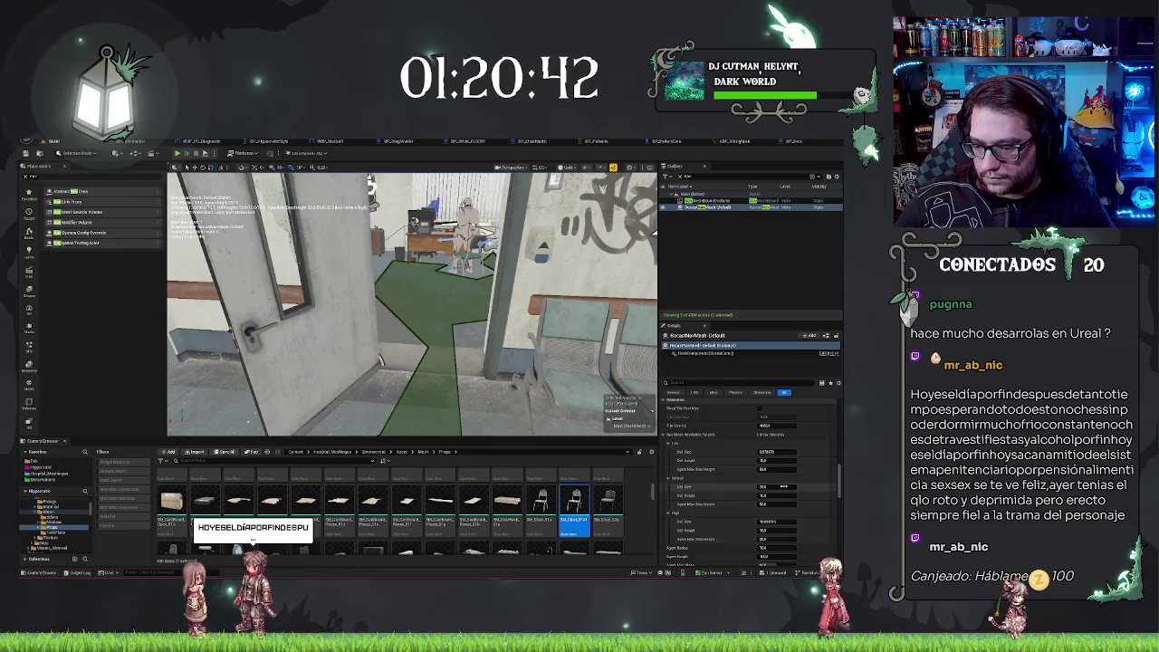
# Set two per-tier cell size values to 1 and rebuild the navmesh.
pyautogui.click(769, 521)
pyautogui.write('1')
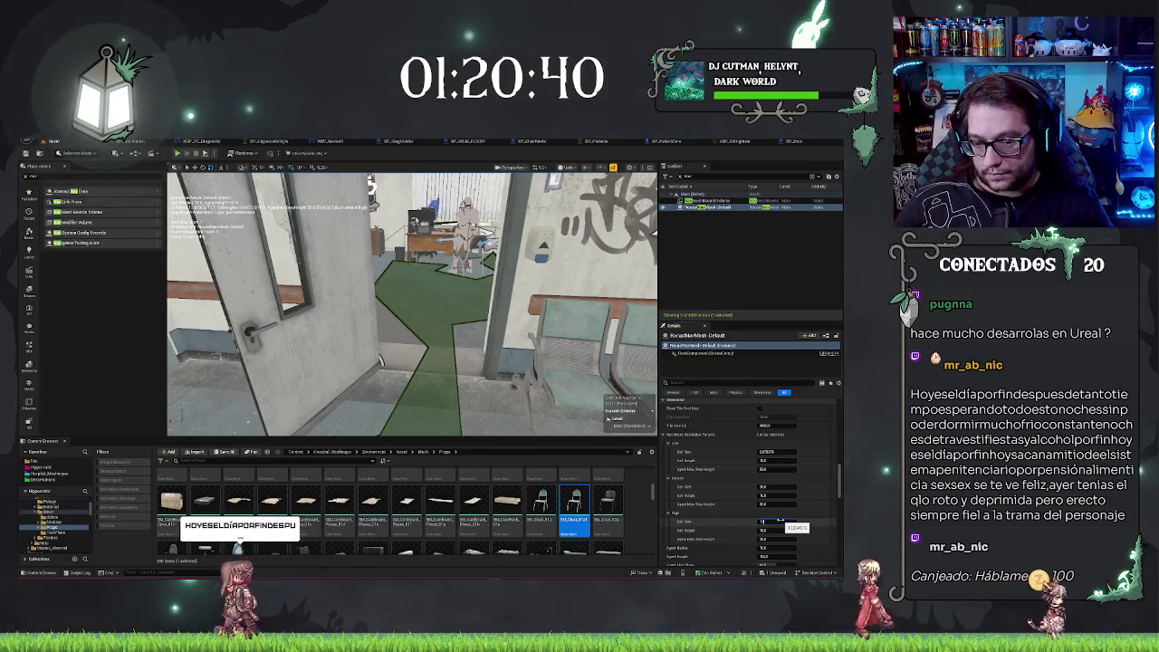
pyautogui.click(769, 486)
pyautogui.write('1')
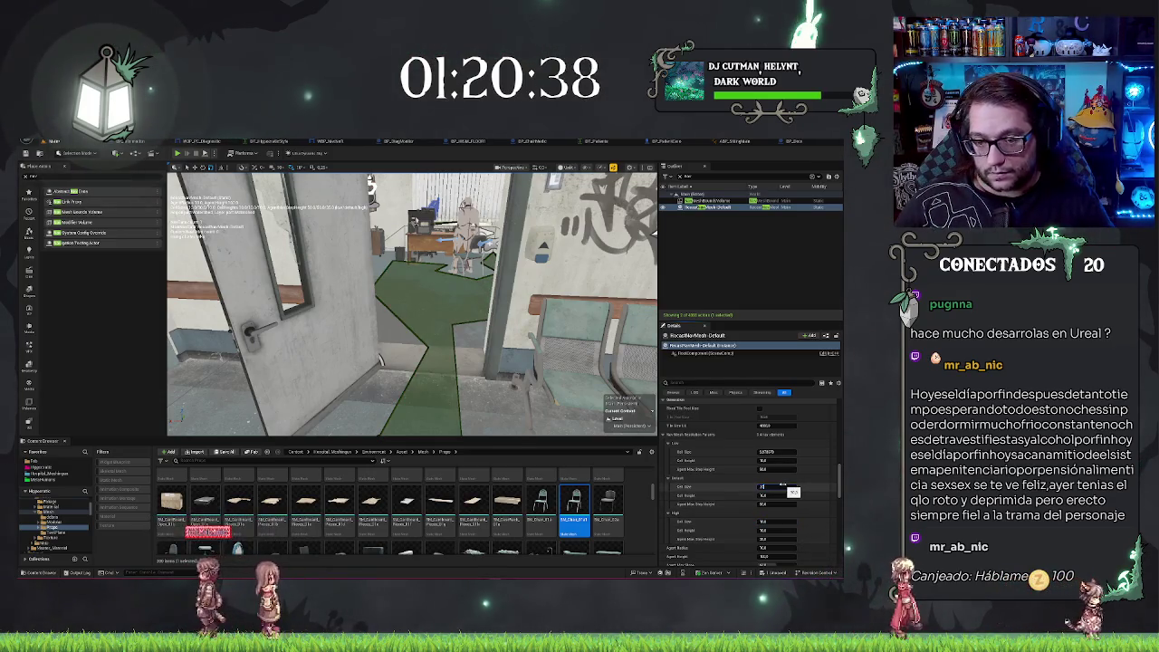
pyautogui.press('Return')
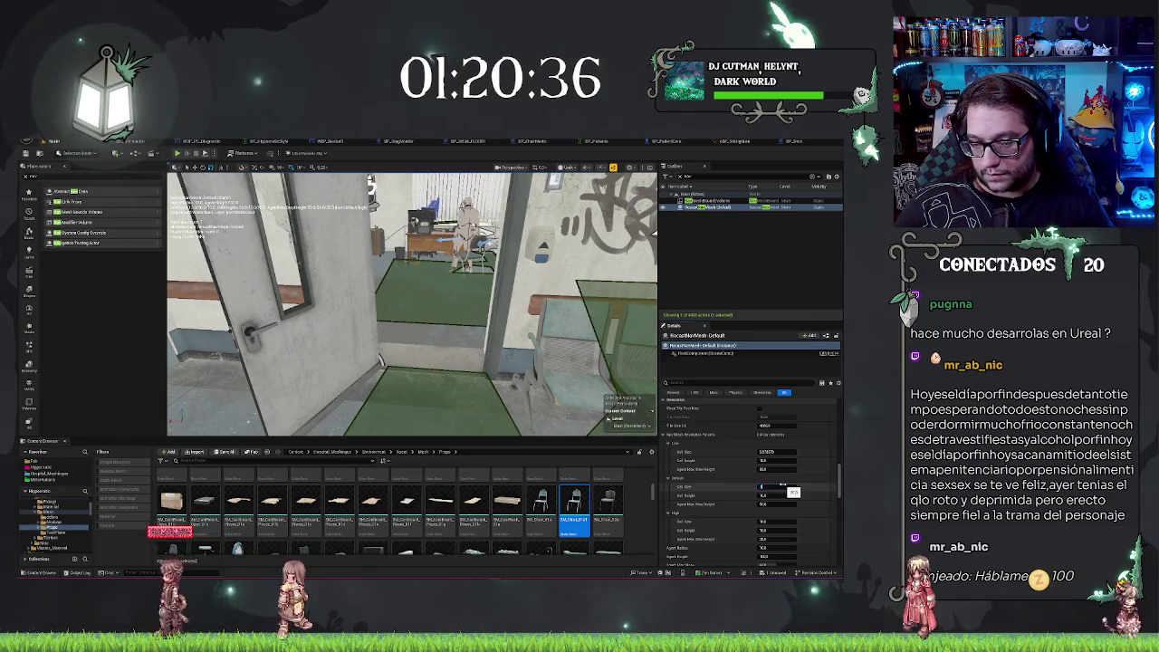
# Fly through the doorway to check navmesh around the office chair, selecting Cell Size for editing.
pyautogui.moveTo(543, 371); pyautogui.dragTo(584, 391)
pyautogui.moveTo(530, 267); pyautogui.dragTo(566, 294)
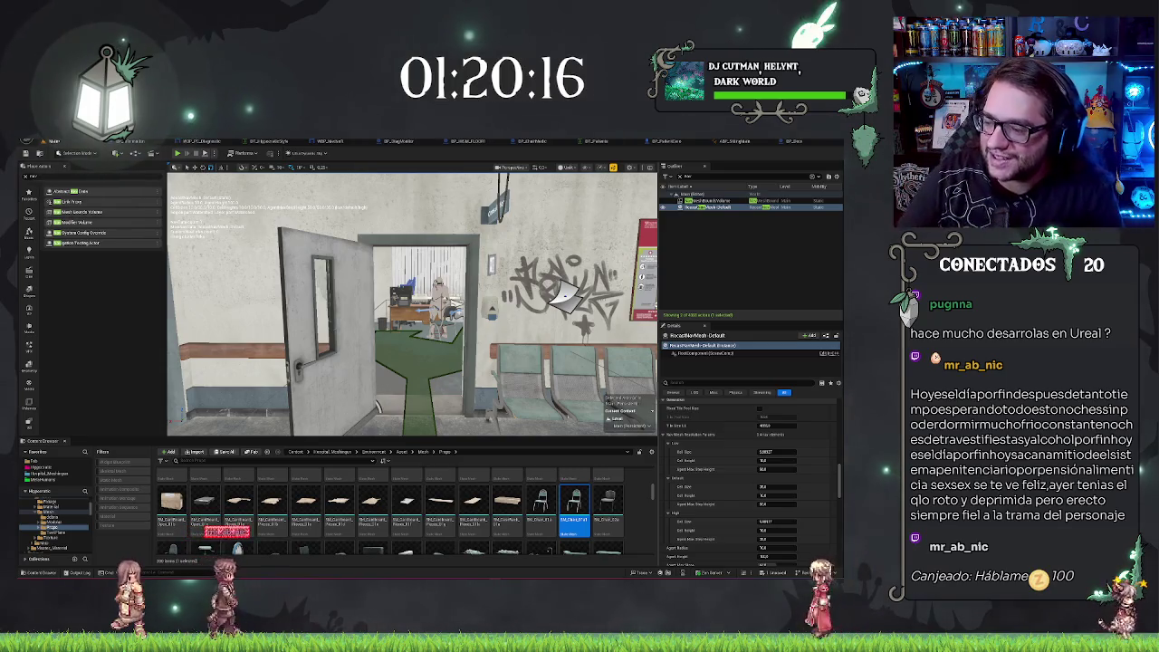
pyautogui.moveTo(412, 307)
pyautogui.mouseDown()
pyautogui.moveTo(417, 272)
pyautogui.moveTo(425, 292)
pyautogui.moveTo(480, 201)
pyautogui.moveTo(596, 256)
pyautogui.mouseUp()
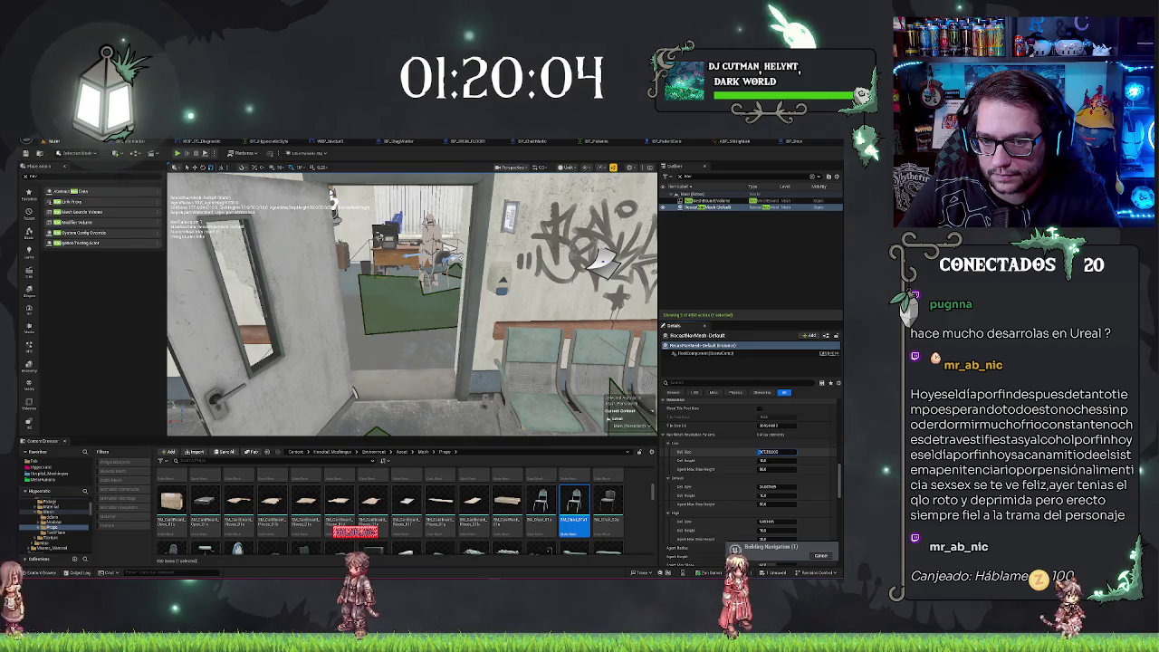
pyautogui.moveTo(597, 261); pyautogui.dragTo(598, 362)
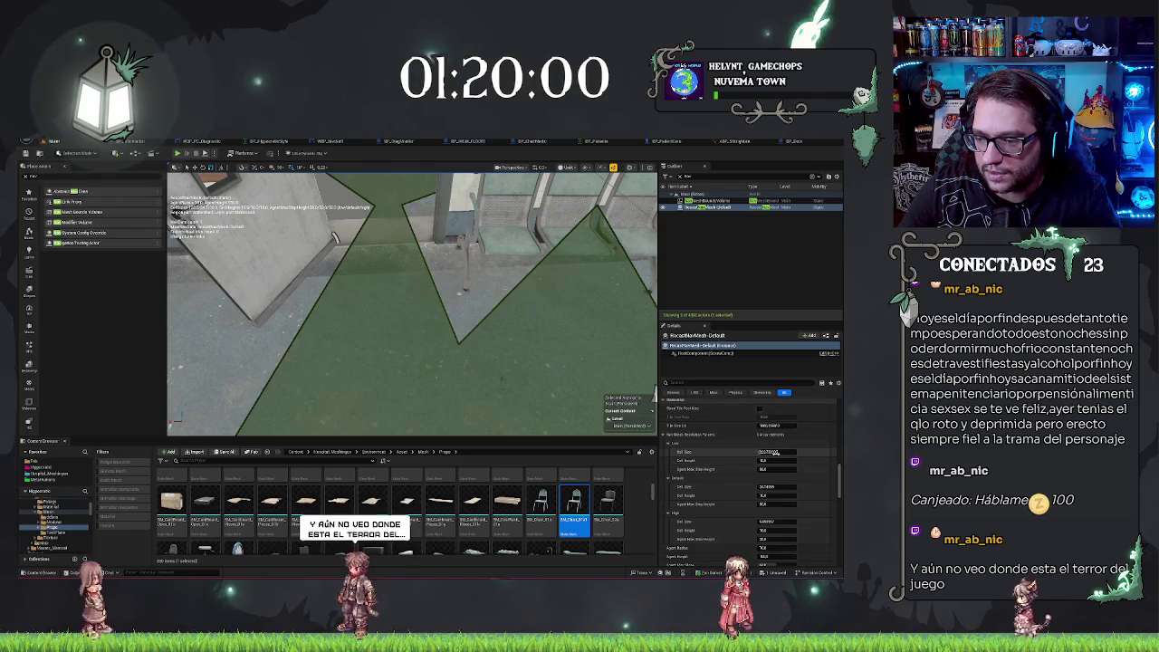
pyautogui.click(775, 452)
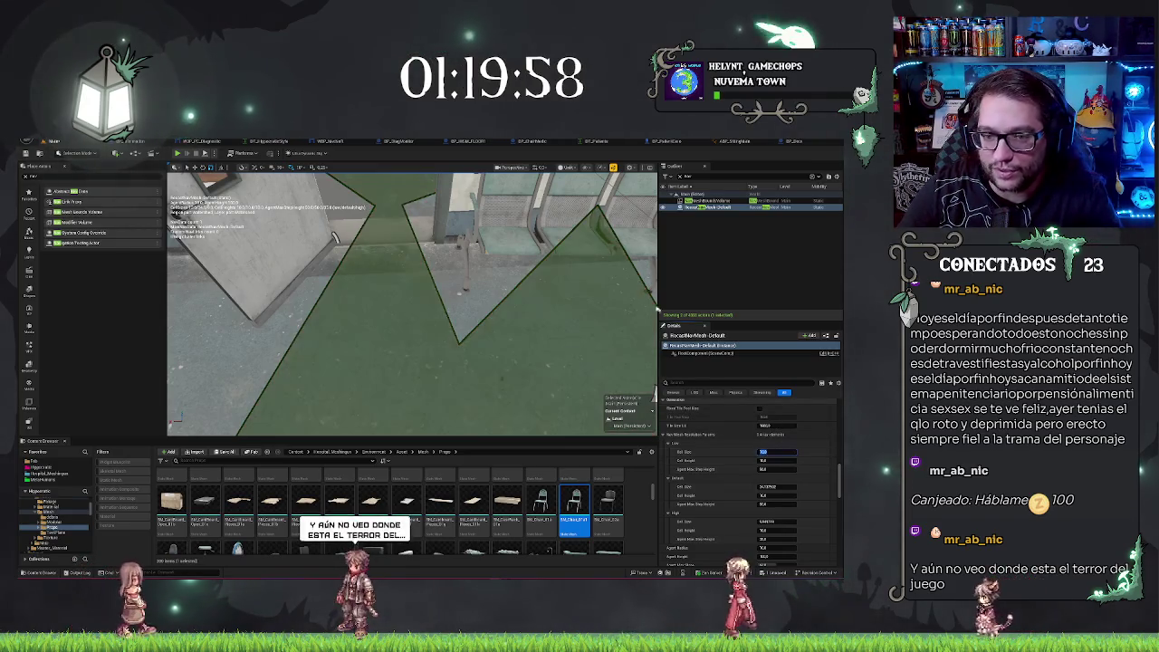
pyautogui.moveTo(657, 309); pyautogui.dragTo(567, 273)
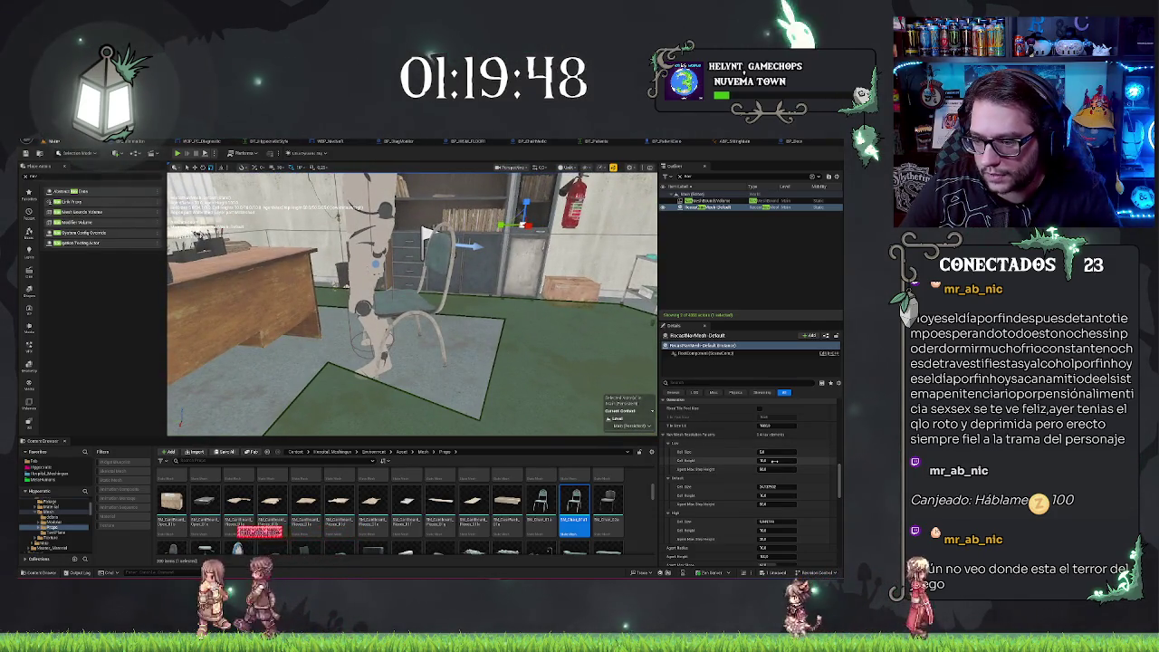
pyautogui.scroll(-1, 733, 496)
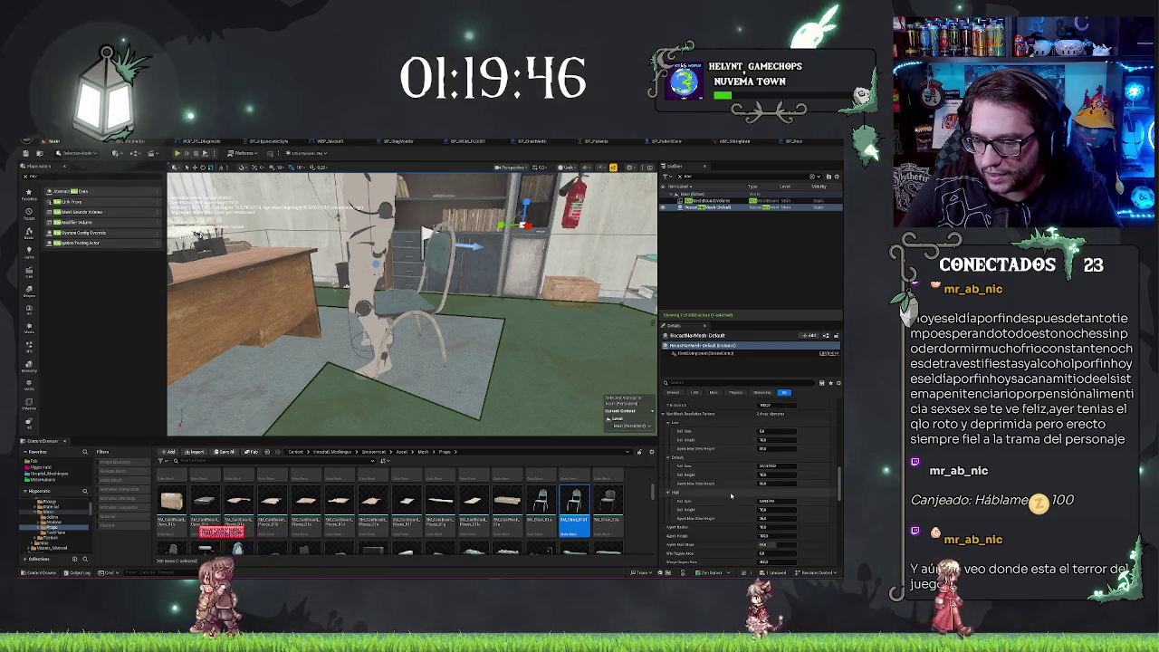